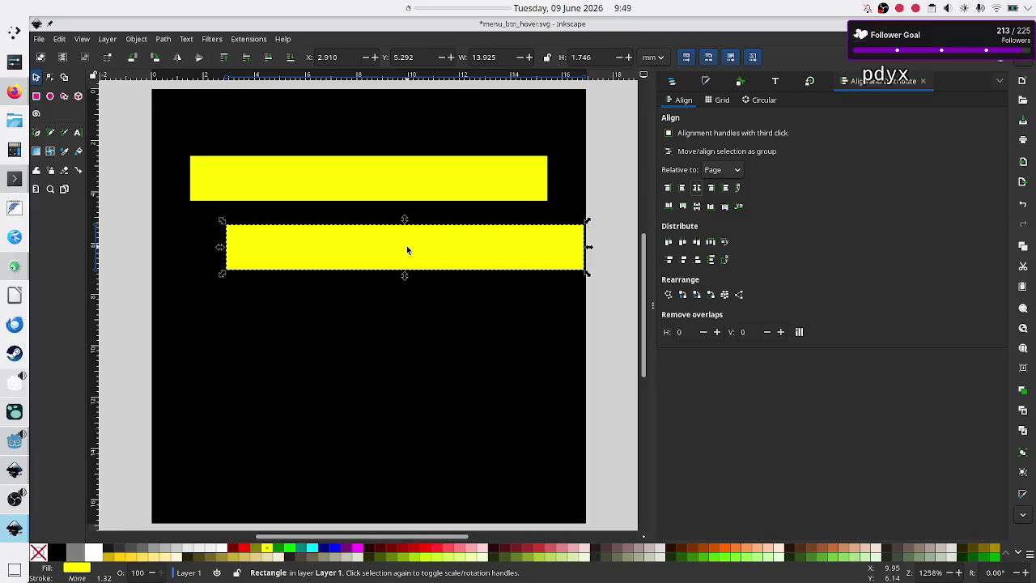
# - Centre the lower bar horizontally, then paste another bar below and centre it too
pyautogui.click(695, 189)
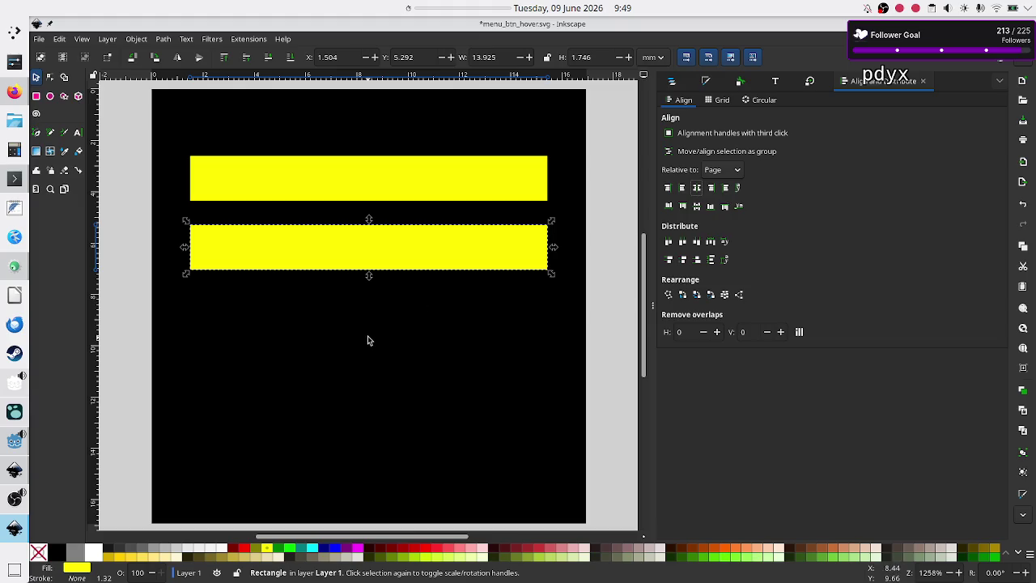
pyautogui.hotkey('ctrl', 'v')
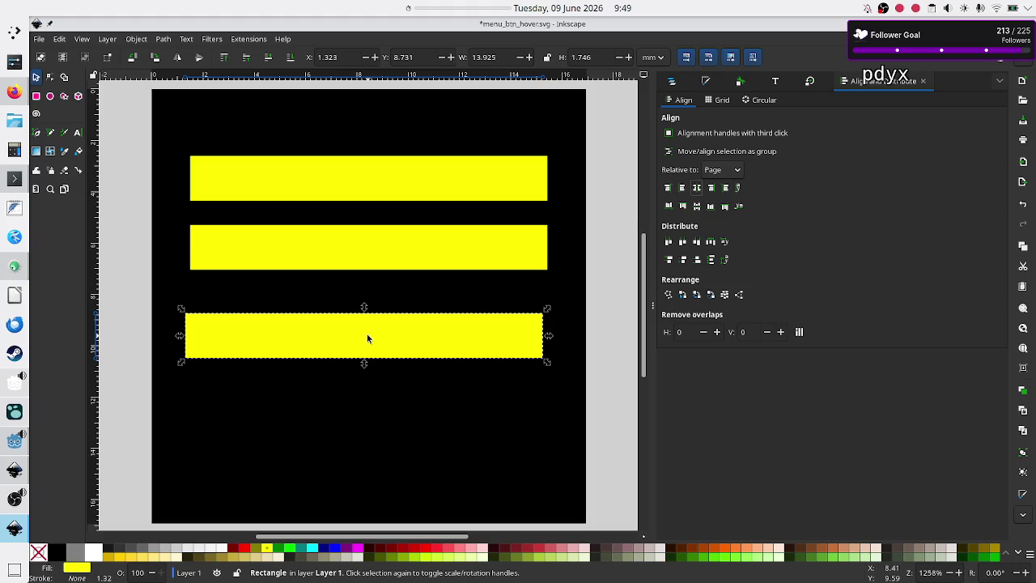
pyautogui.click(698, 188)
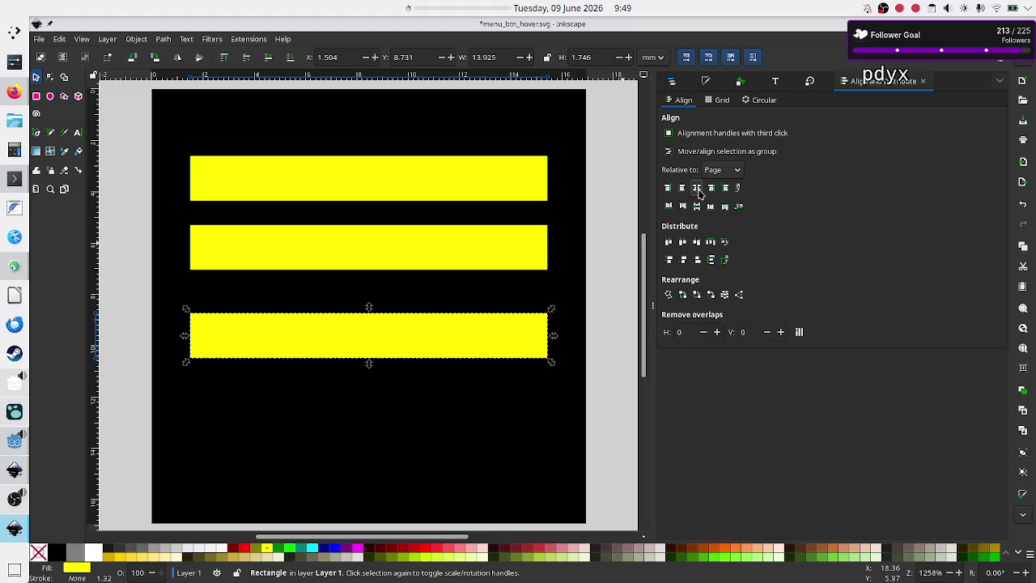
# - Look over the canvas, then switch to the browser's icon search results
pyautogui.scroll(-5, 488, 356)
pyautogui.scroll(4, 489, 356)
pyautogui.hscroll(-4, 488, 356)
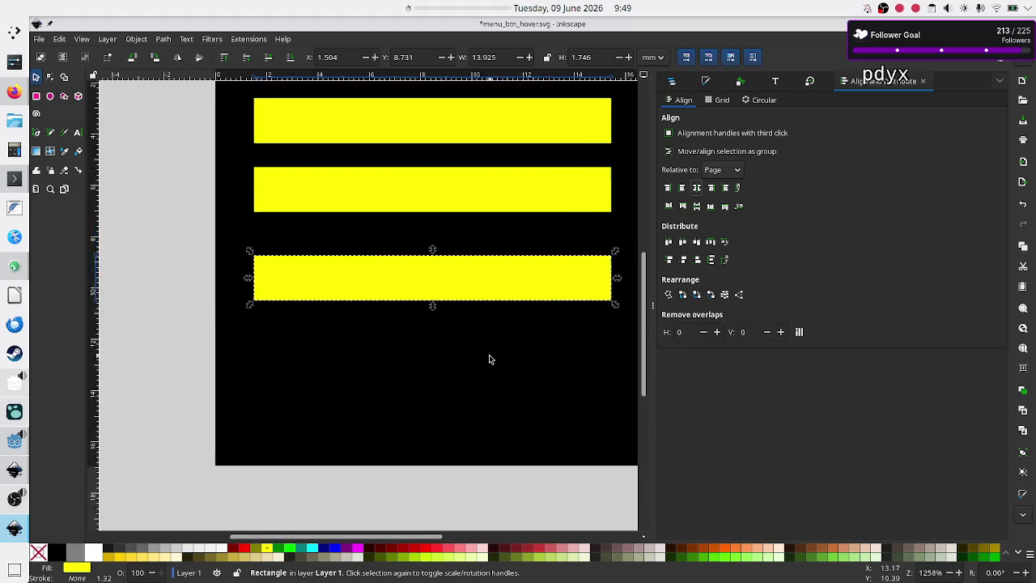
pyautogui.hscroll(4, 489, 356)
pyautogui.hscroll(-2, 488, 354)
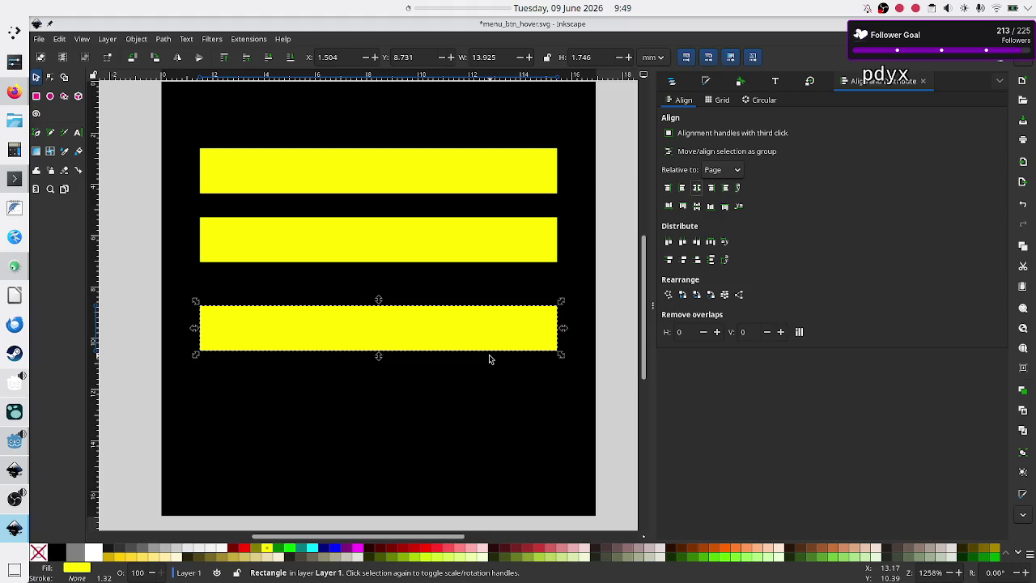
pyautogui.hotkey('alt', 'Tab')
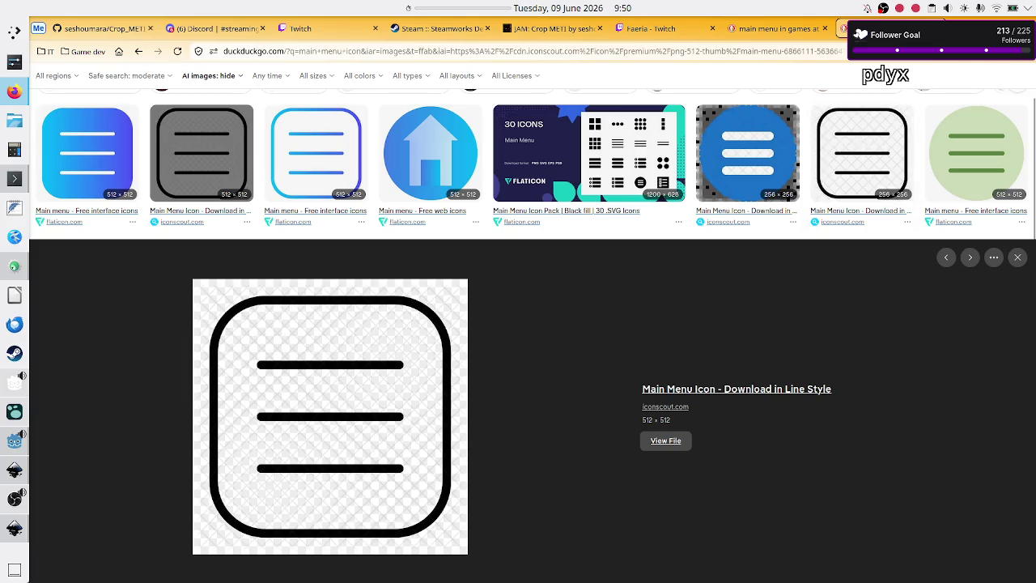
pyautogui.click(1017, 52)
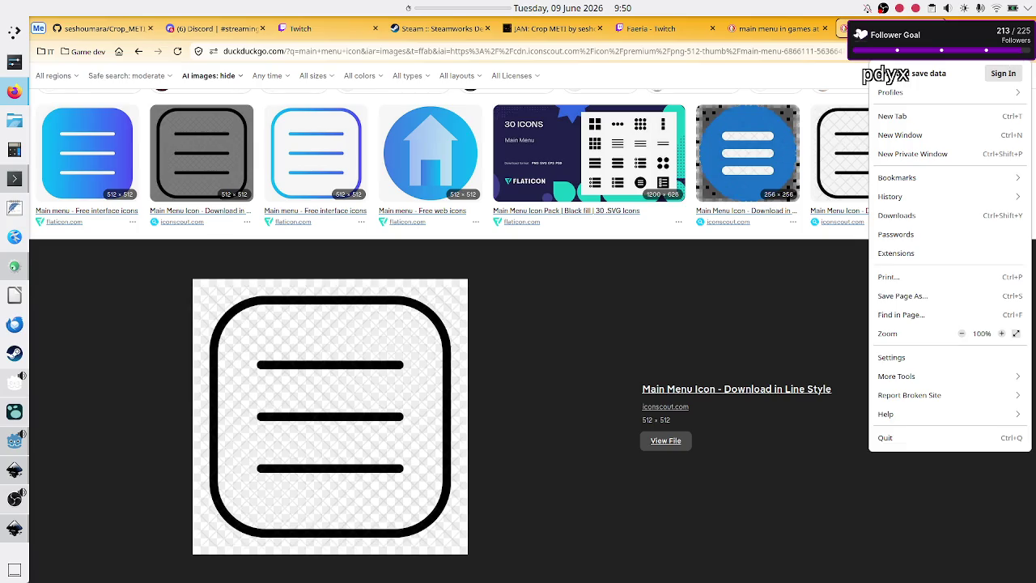
pyautogui.click(583, 360)
pyautogui.hotkey('alt', 'Tab')
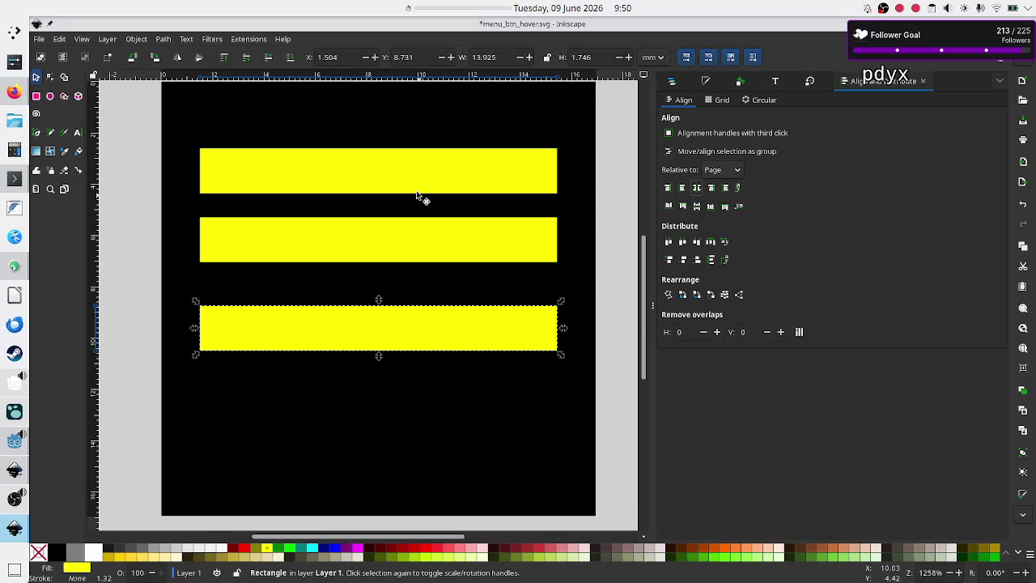
pyautogui.hotkey('alt', 'Tab')
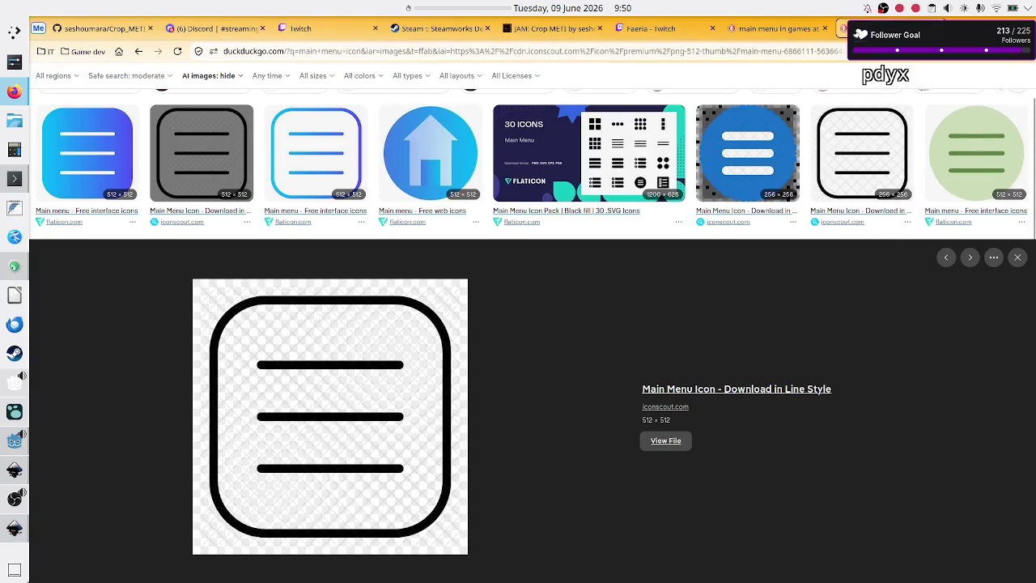
pyautogui.click(1024, 51)
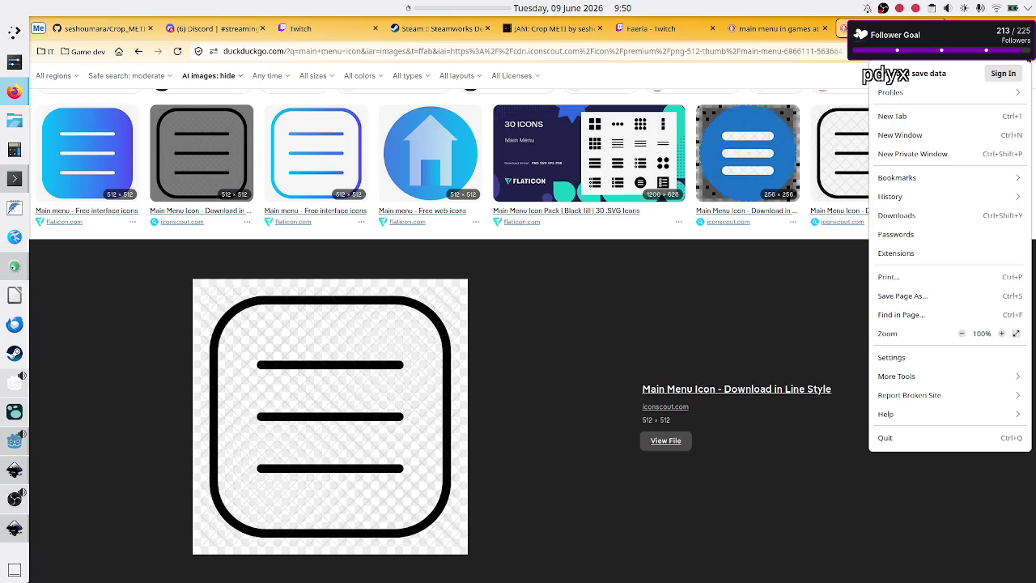
pyautogui.click(787, 337)
pyautogui.hotkey('alt', 'Tab')
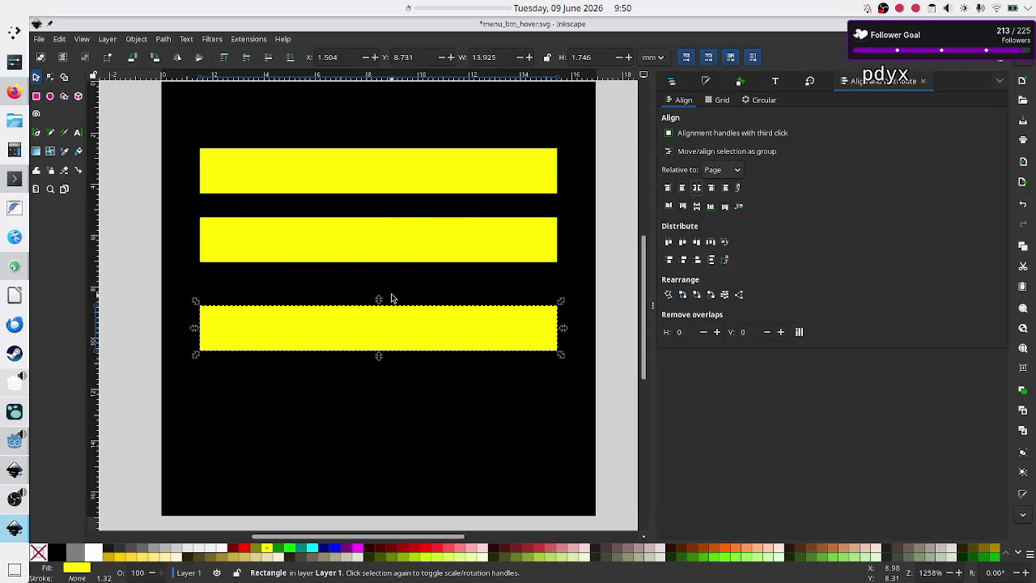
# - Delete the middle and bottom yellow bars, keeping only the top bar
pyautogui.click(428, 161)
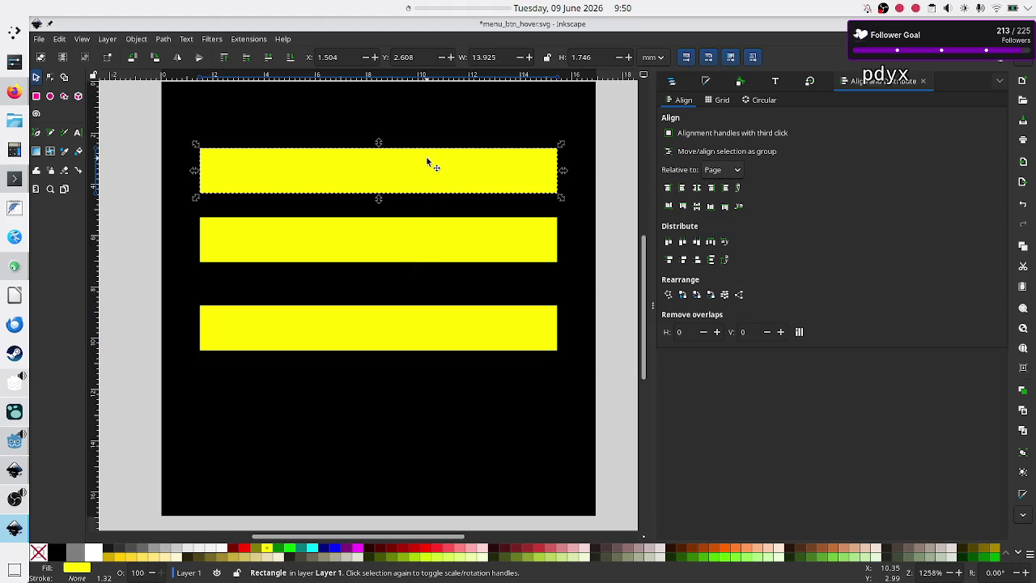
pyautogui.click(403, 235)
pyautogui.press('Delete')
pyautogui.click(385, 311)
pyautogui.press('Delete')
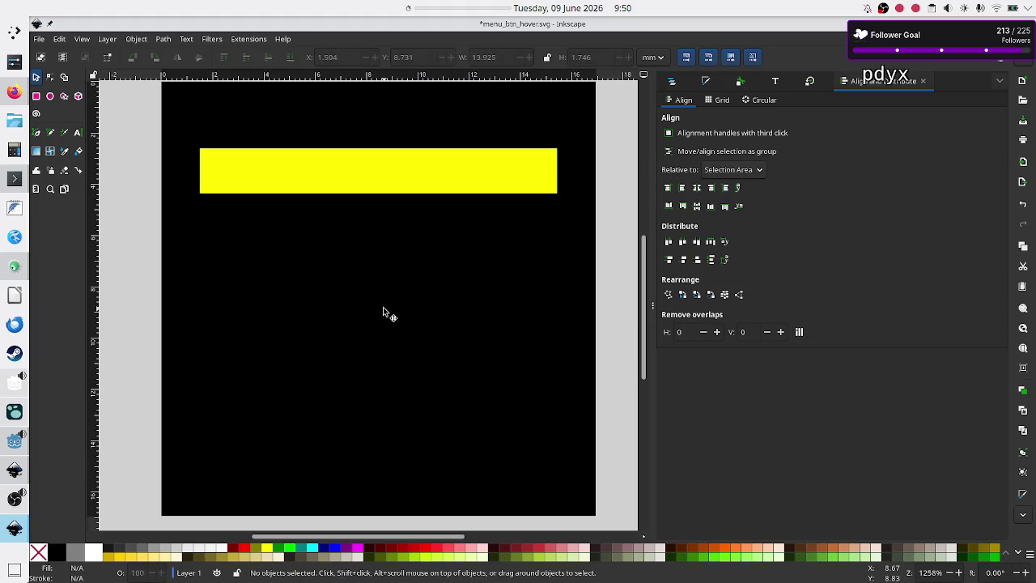
# - Stretch the remaining yellow bar taller to about 2.610 high
pyautogui.click(408, 177)
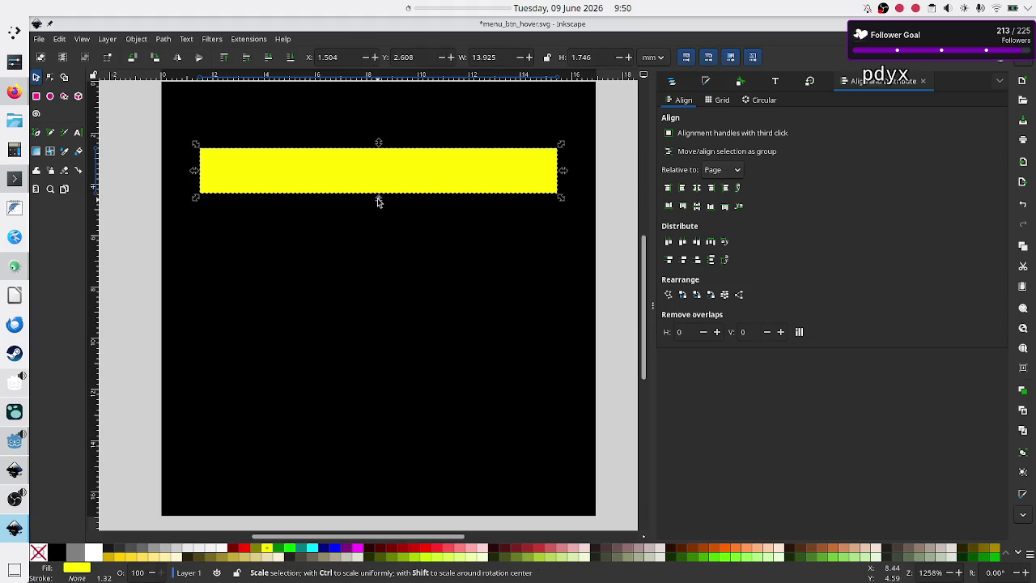
pyautogui.moveTo(378, 202); pyautogui.dragTo(378, 211)
pyautogui.keyDown('ctrl'); pyautogui.scroll(-1, 378, 211); pyautogui.keyUp('ctrl')
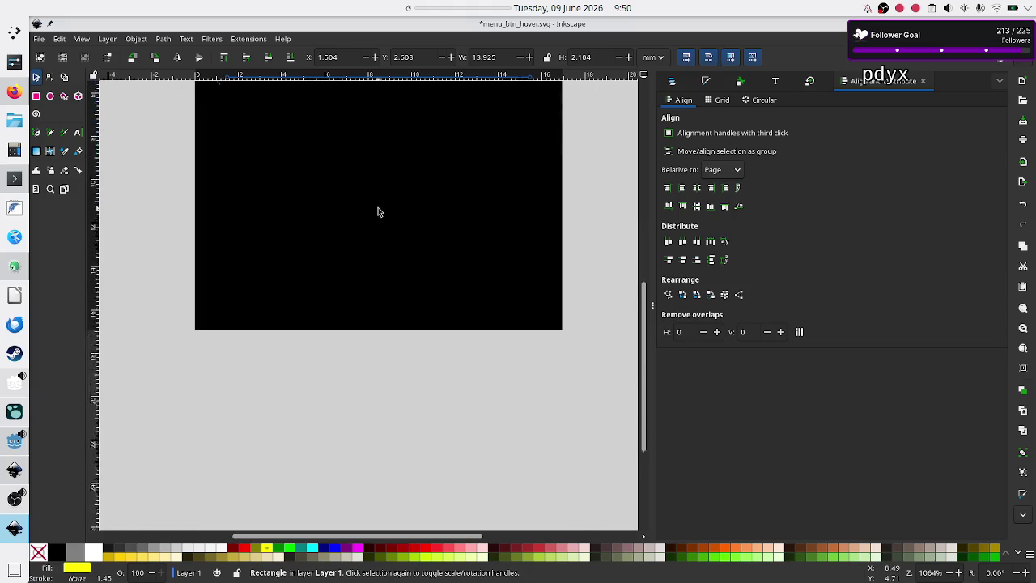
pyautogui.scroll(3, 378, 211)
pyautogui.keyDown('ctrl'); pyautogui.scroll(-3, 378, 211); pyautogui.keyUp('ctrl')
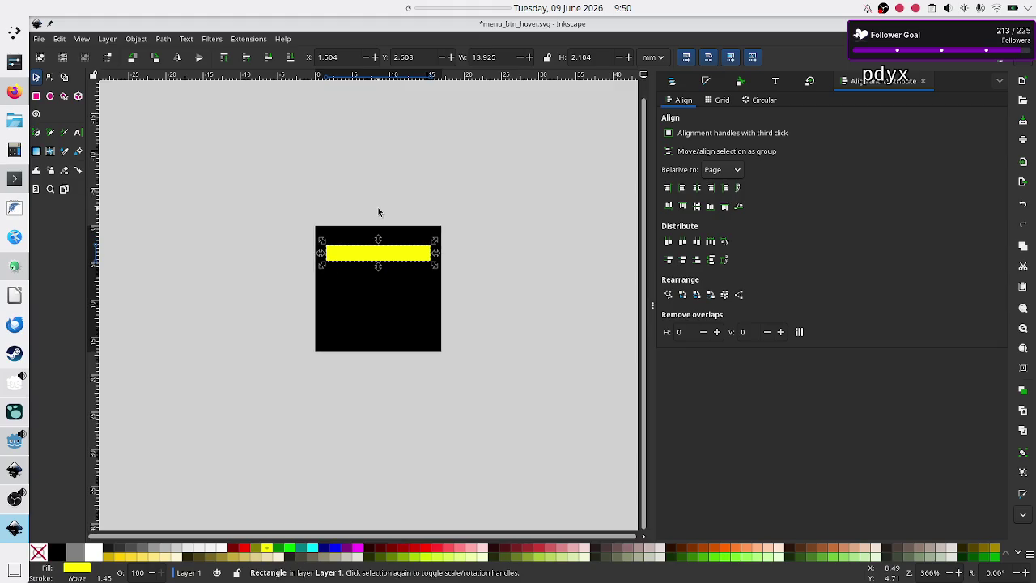
pyautogui.click(490, 207)
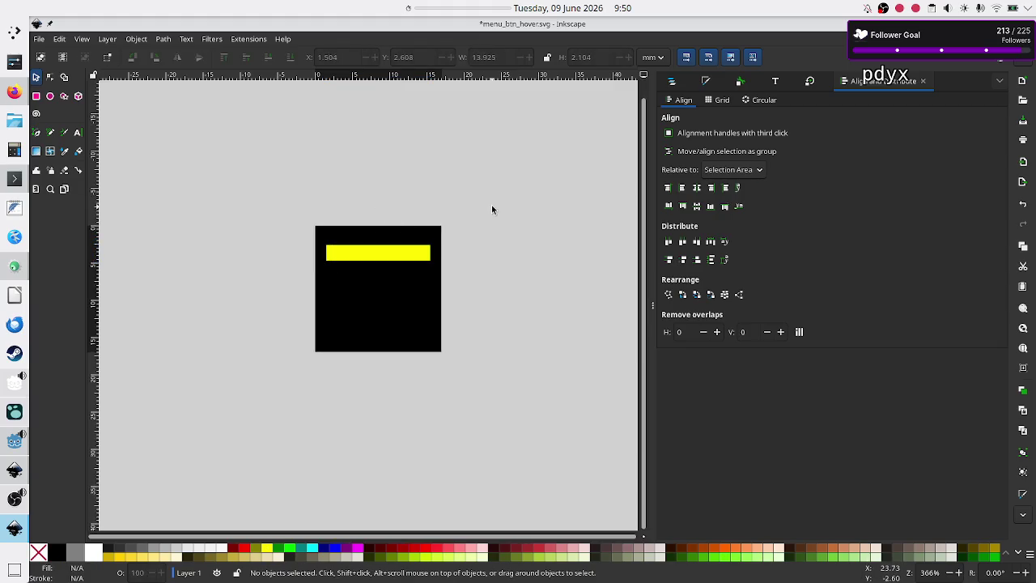
pyautogui.click(386, 258)
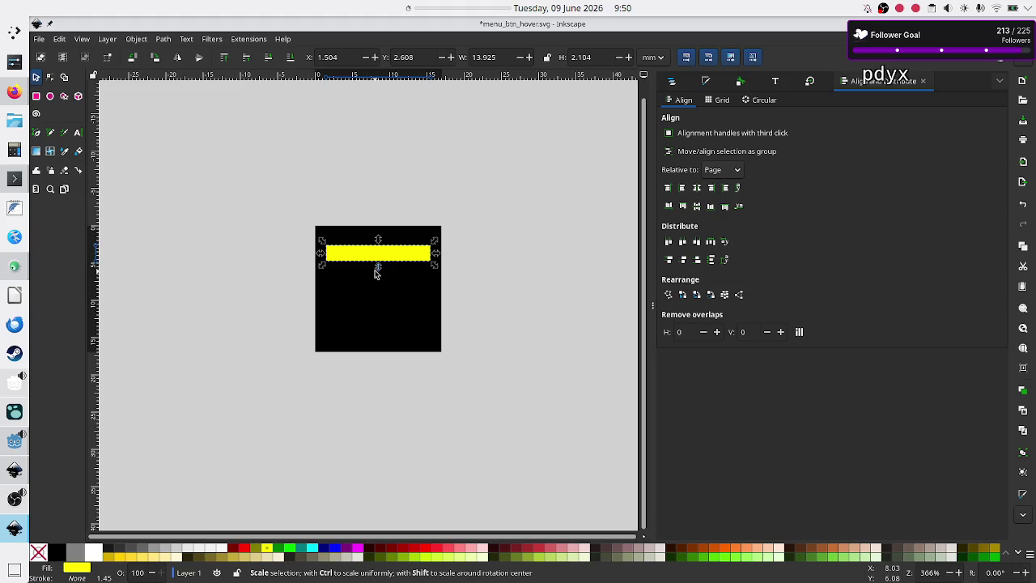
pyautogui.moveTo(377, 269); pyautogui.dragTo(377, 272)
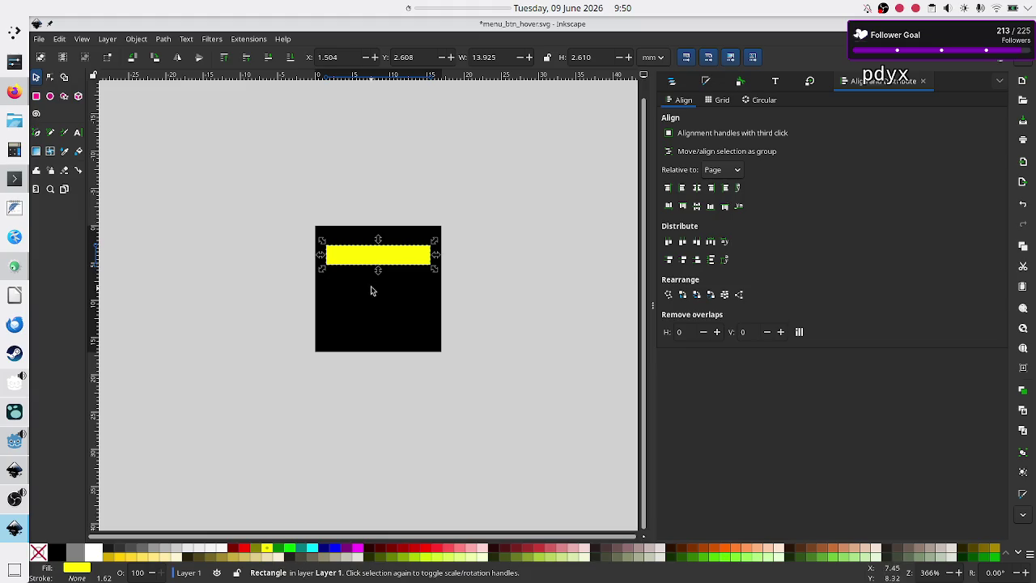
# - Paste two copies of the thicker bar, centring each horizontally on the page
pyautogui.hotkey('ctrl', 'v')
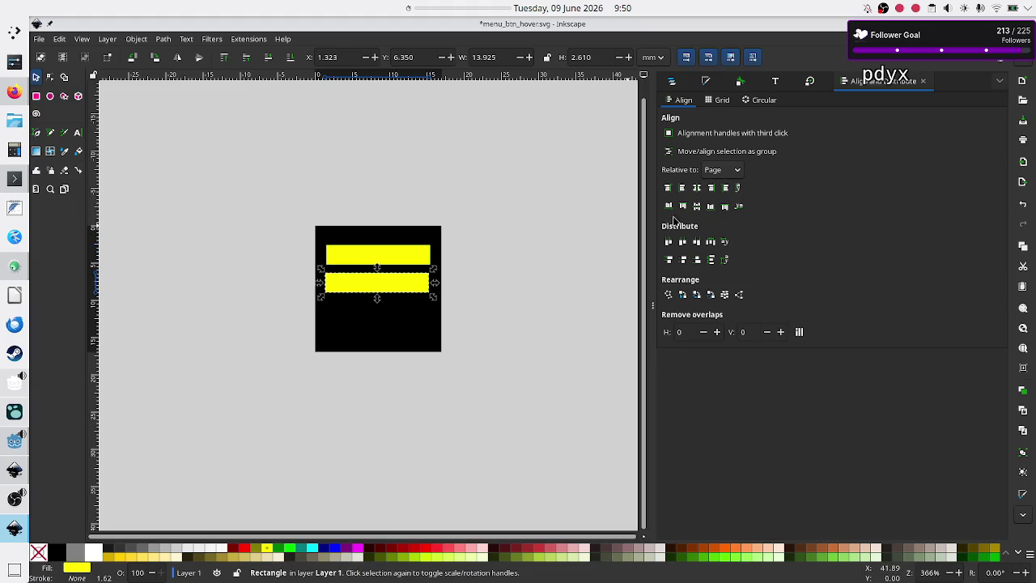
pyautogui.click(696, 187)
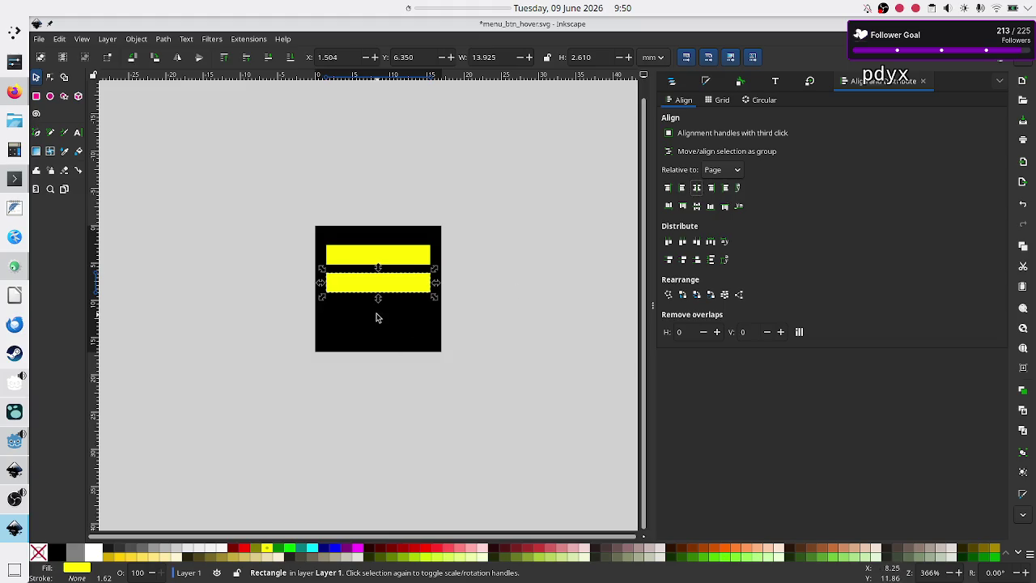
pyautogui.hotkey('ctrl', 'v')
pyautogui.click(696, 188)
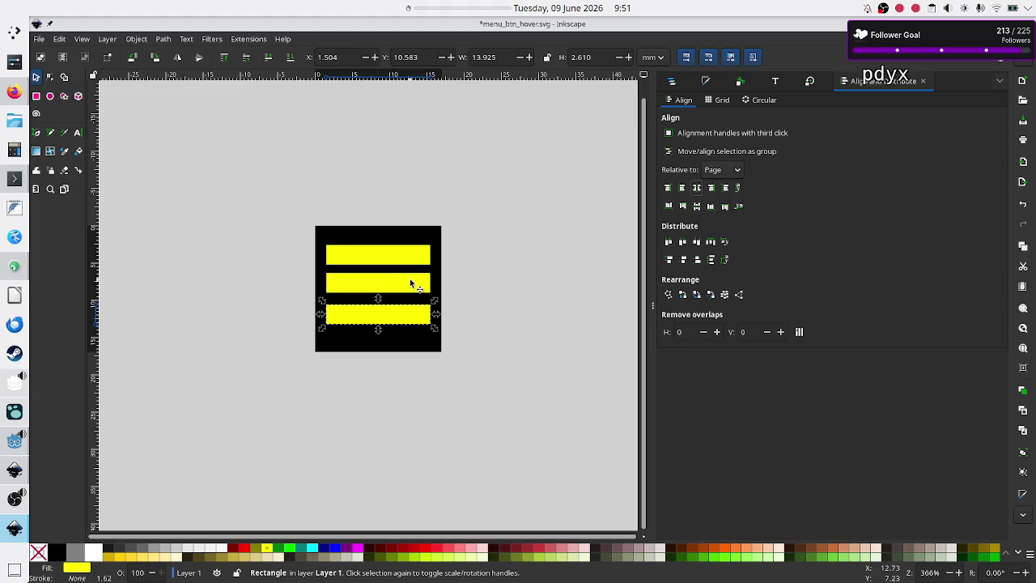
# - Delete the middle bar, leaving the top and bottom bars
pyautogui.click(362, 258)
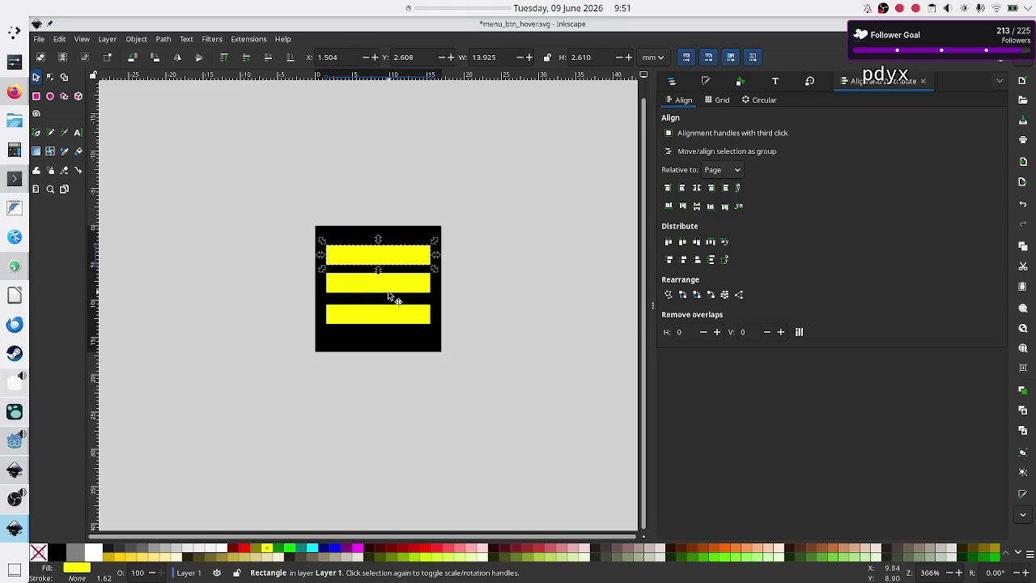
pyautogui.click(394, 283)
pyautogui.press('Delete')
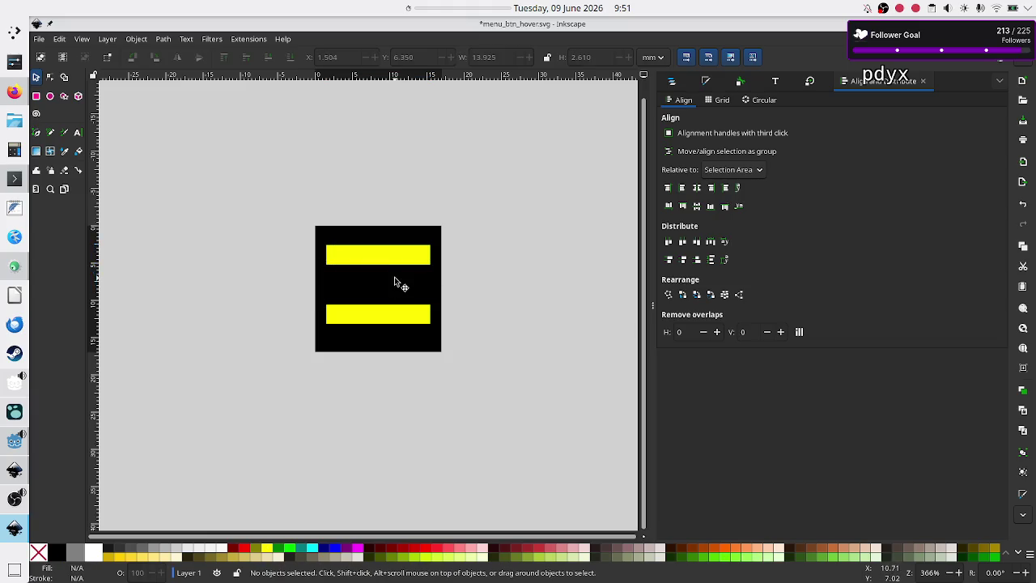
# - Delete the bottom bar, narrow the top bar from its left side and re-centre it
pyautogui.click(384, 321)
pyautogui.press('Delete')
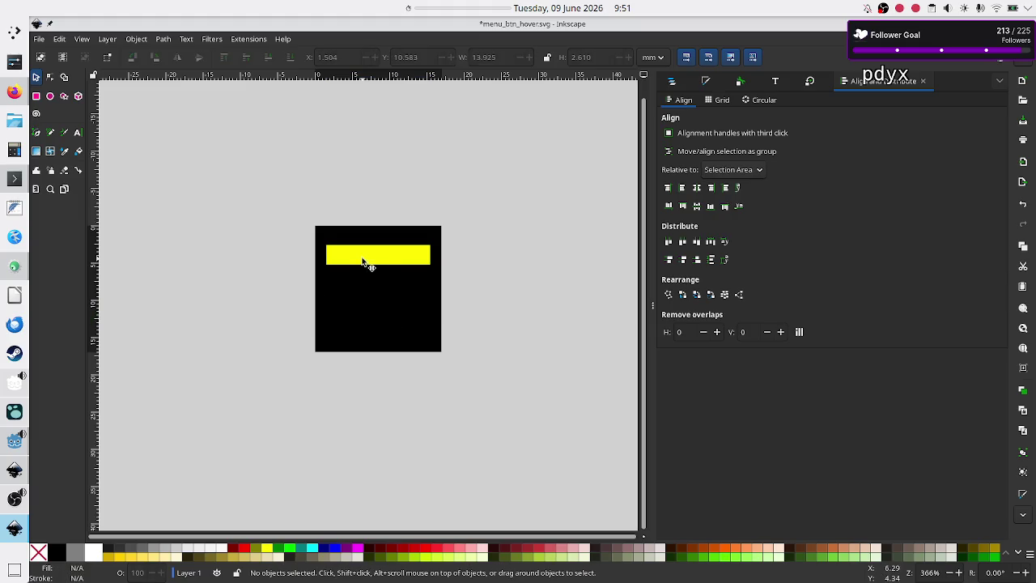
pyautogui.click(364, 260)
pyautogui.moveTo(321, 254); pyautogui.dragTo(332, 257)
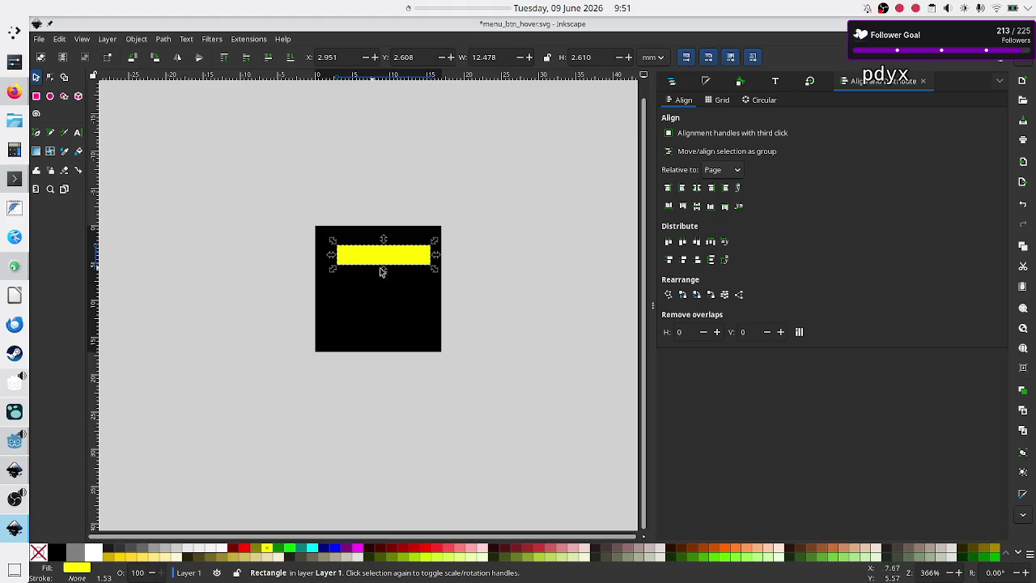
pyautogui.click(696, 189)
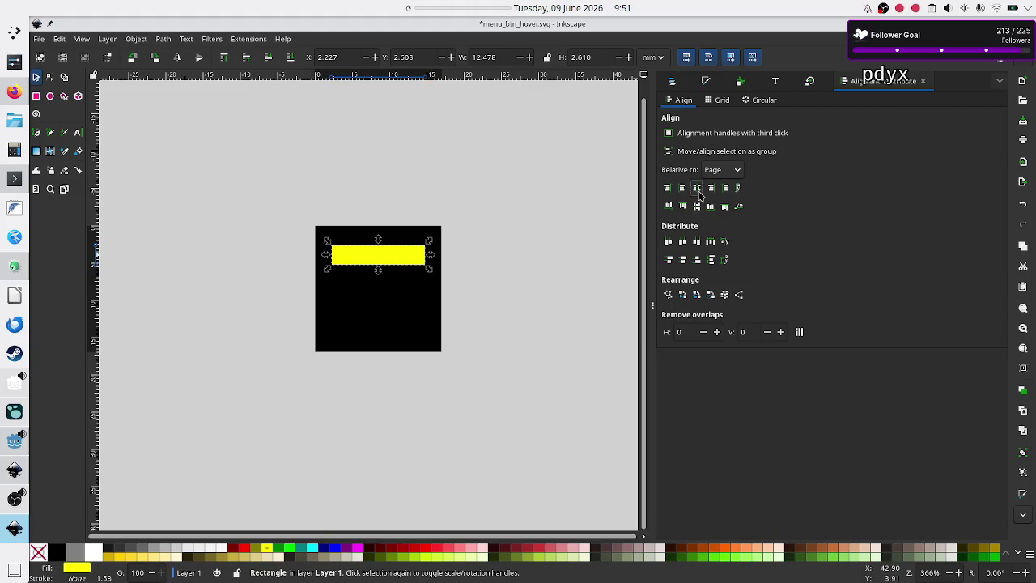
pyautogui.click(503, 308)
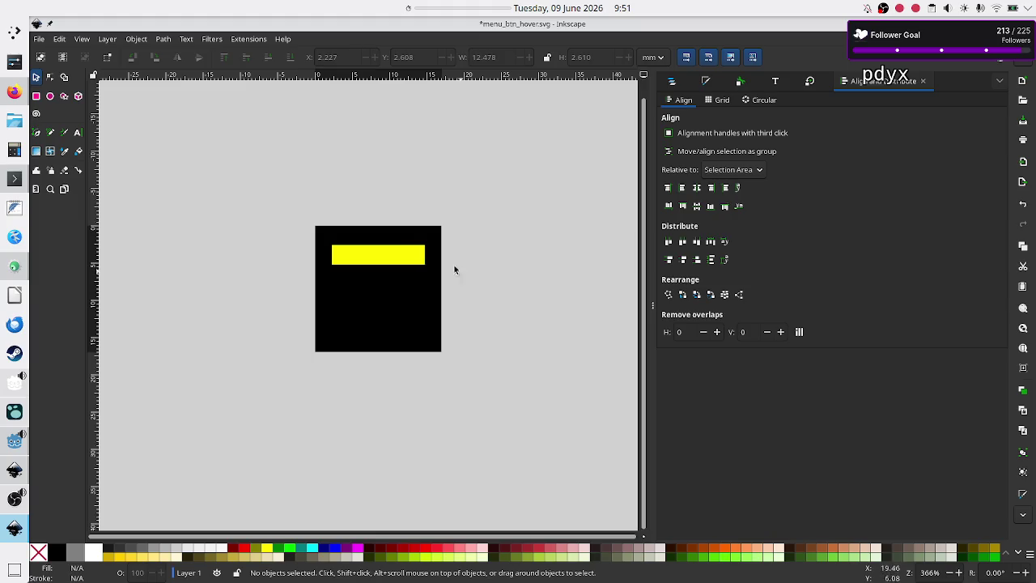
# - Paste two copies of the narrowed bar below it, each centred horizontally on the page
pyautogui.click(374, 257)
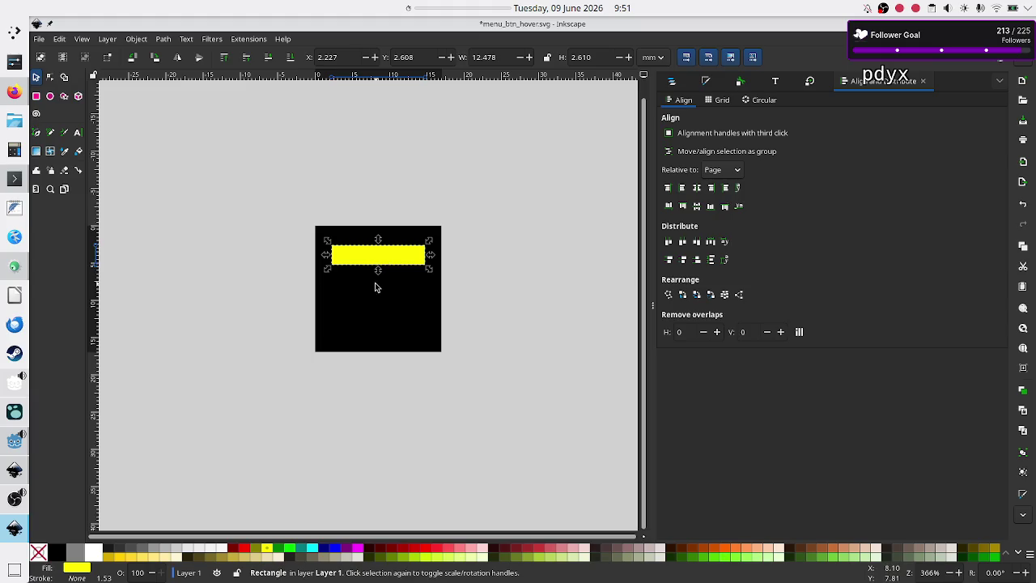
pyautogui.hotkey('ctrl', 'v')
pyautogui.click(697, 188)
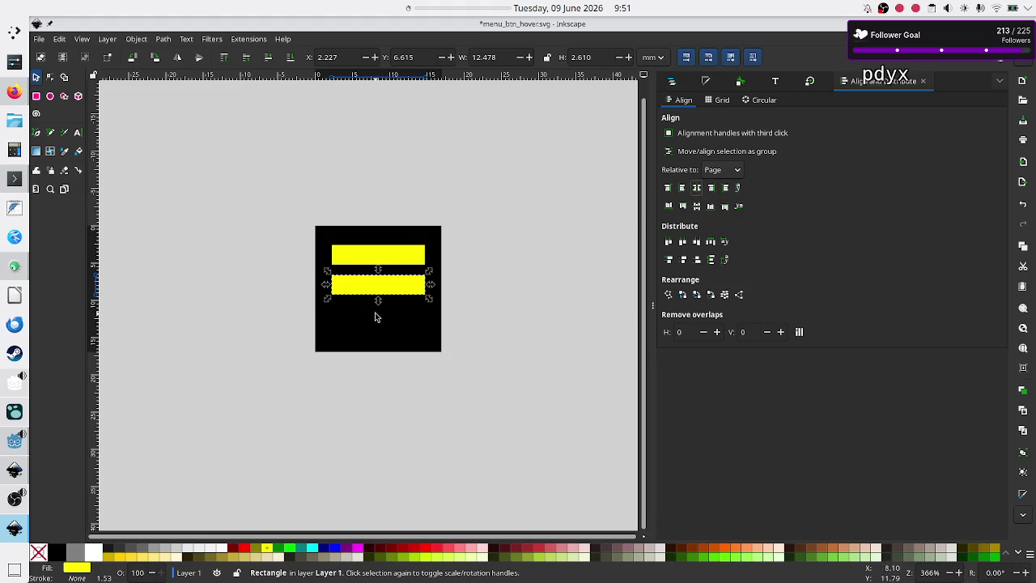
pyautogui.hotkey('ctrl', 'v')
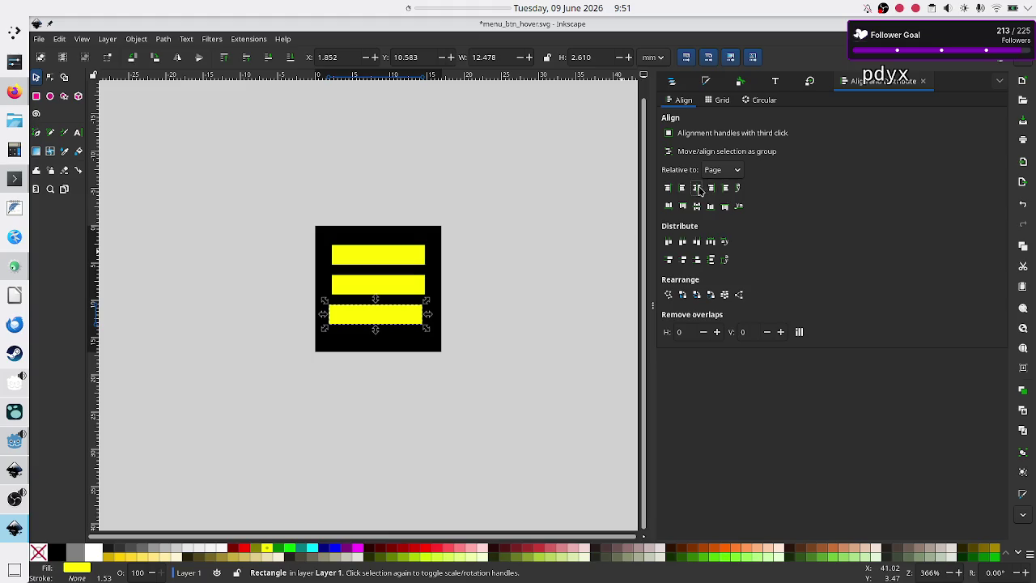
pyautogui.click(694, 188)
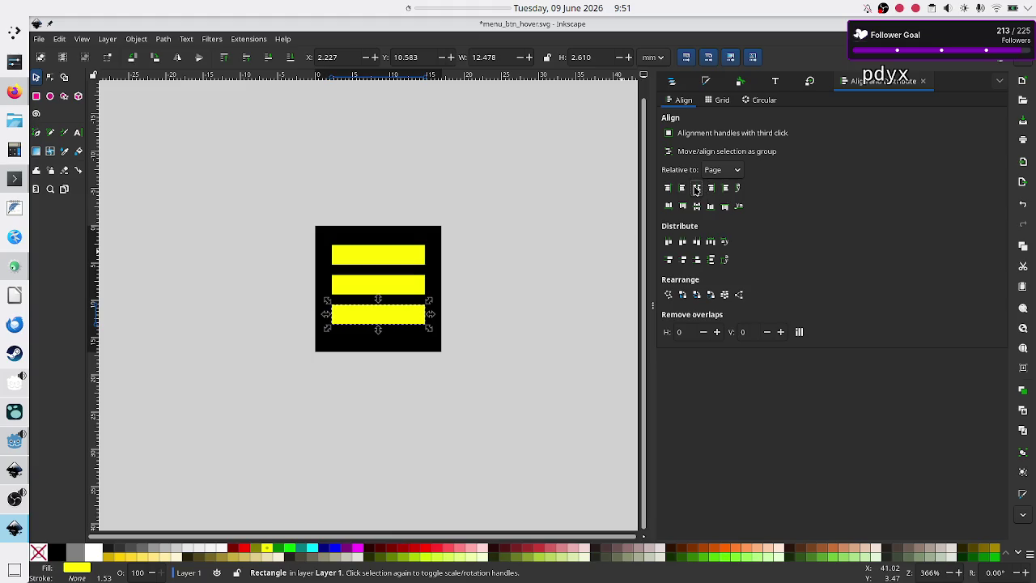
pyautogui.click(520, 297)
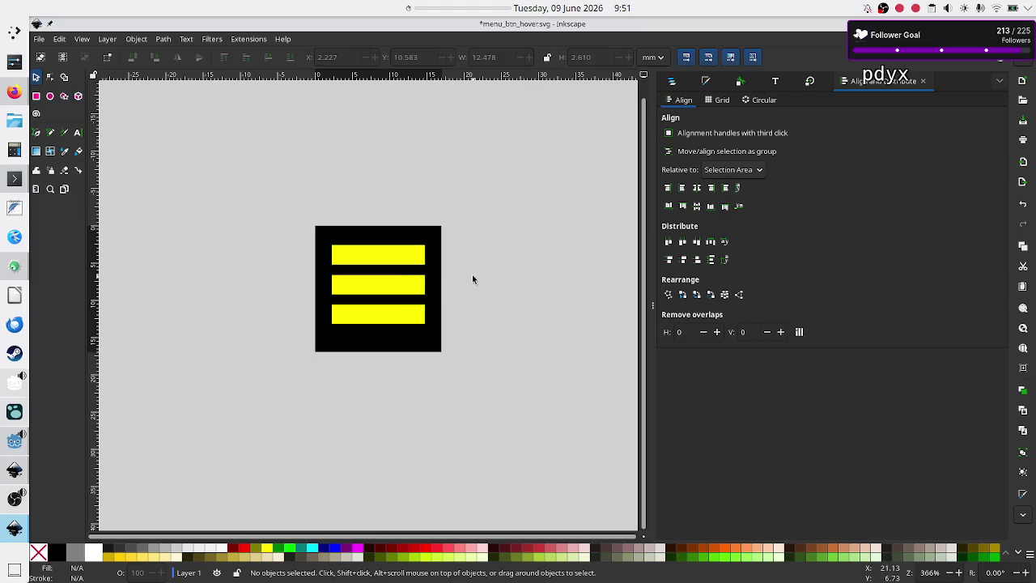
# - Nudge the bars apart: bottom bar down, top bar up, middle bar down
pyautogui.click(387, 311)
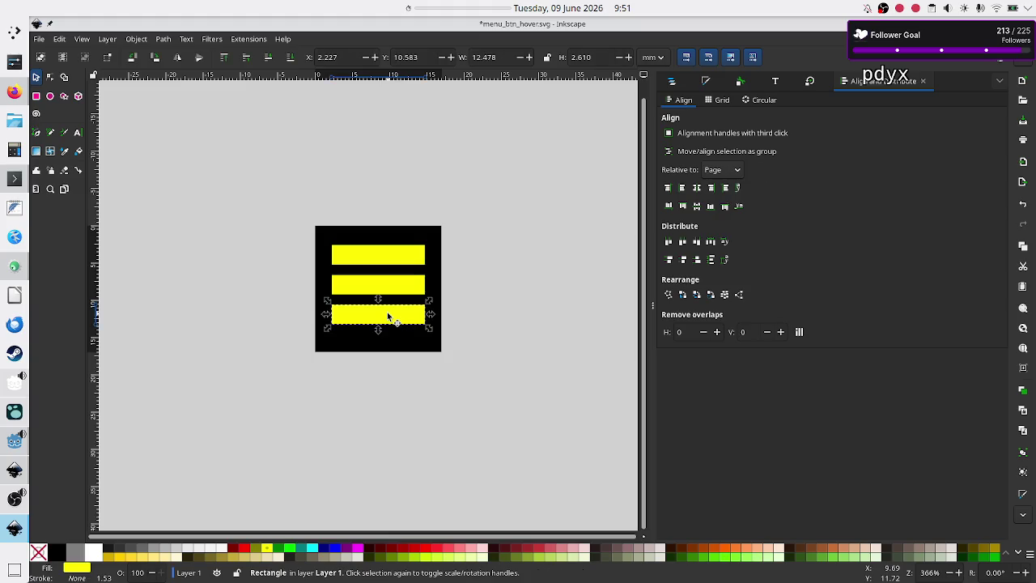
pyautogui.press('Down')
pyautogui.press('Down')
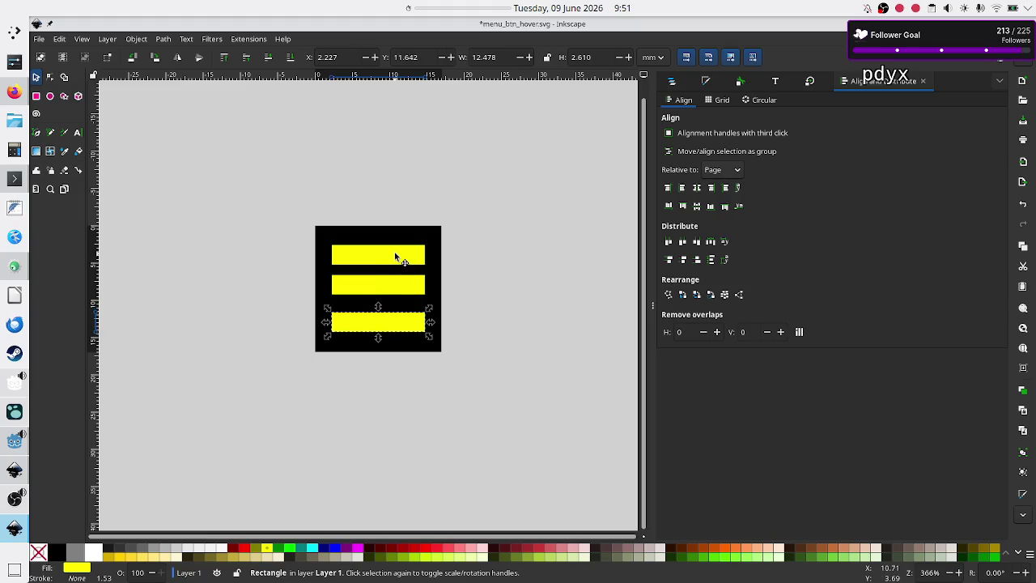
pyautogui.click(394, 251)
pyautogui.press('Up')
pyautogui.click(366, 291)
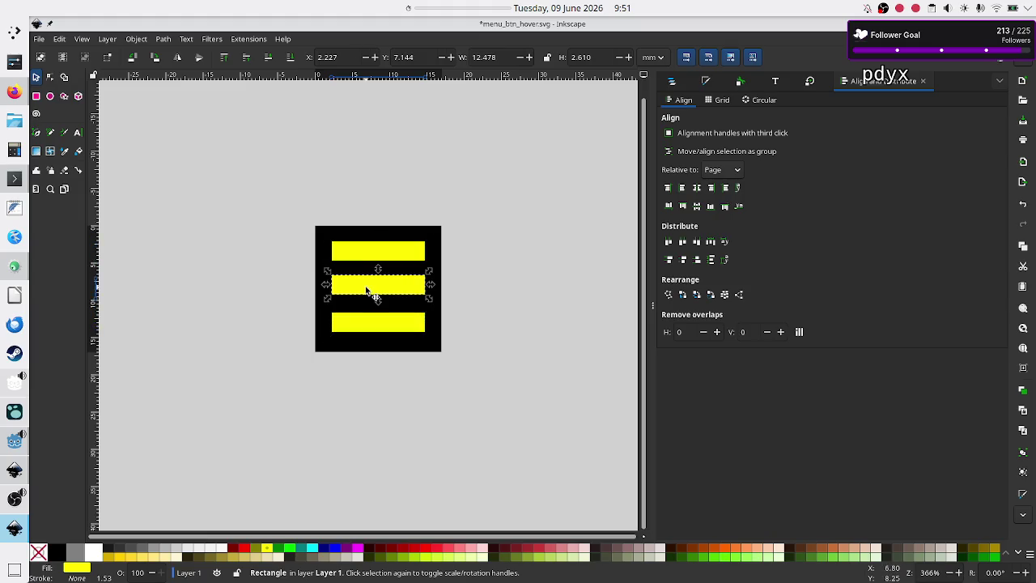
pyautogui.press('Down')
pyautogui.click(551, 302)
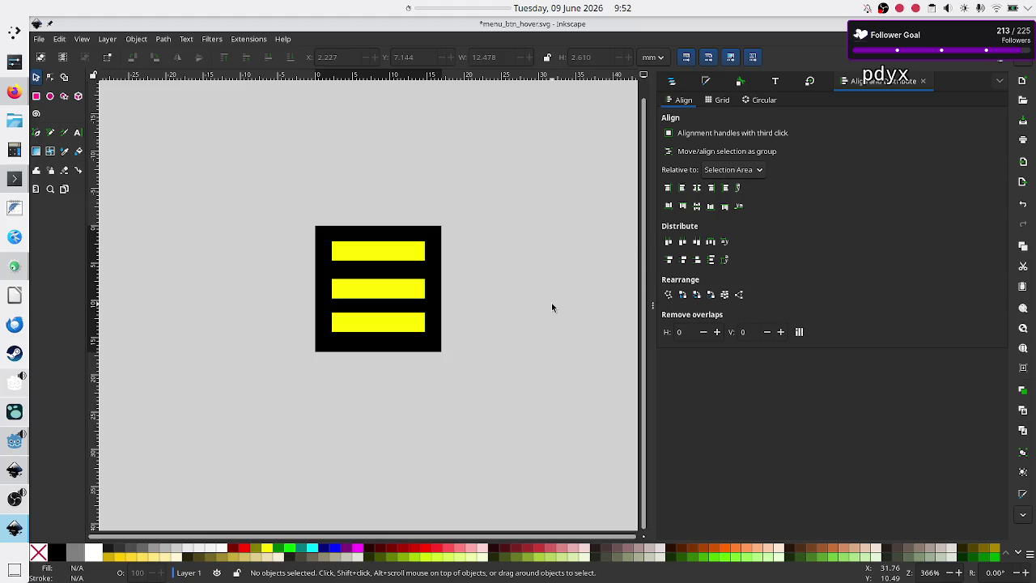
# - Zoom in and fine-tune the middle and bottom bars until the bottom sits at Y 12.171
pyautogui.keyDown('ctrl'); pyautogui.scroll(1, 402, 273); pyautogui.keyUp('ctrl')
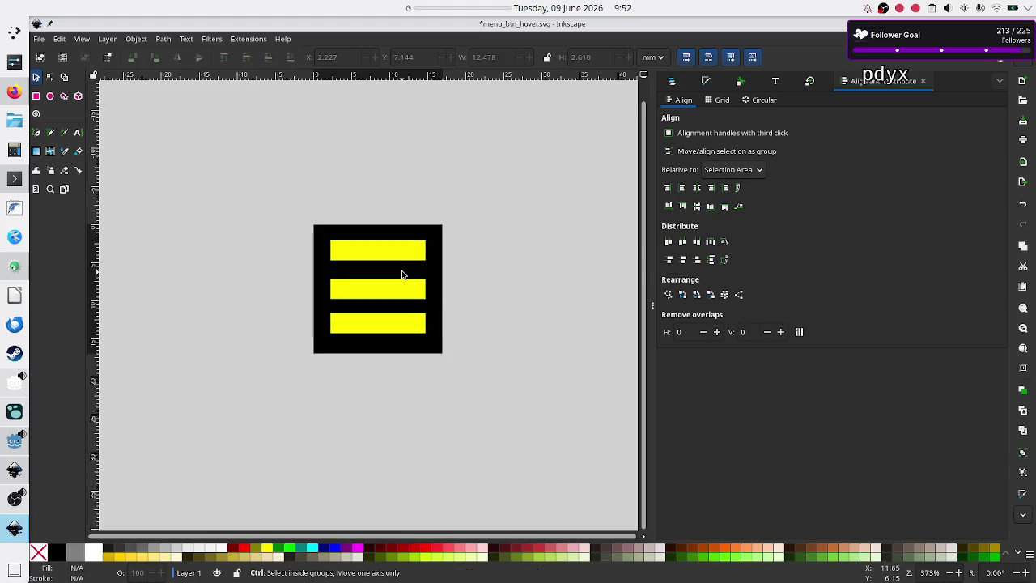
pyautogui.keyDown('ctrl'); pyautogui.scroll(4, 402, 275); pyautogui.keyUp('ctrl')
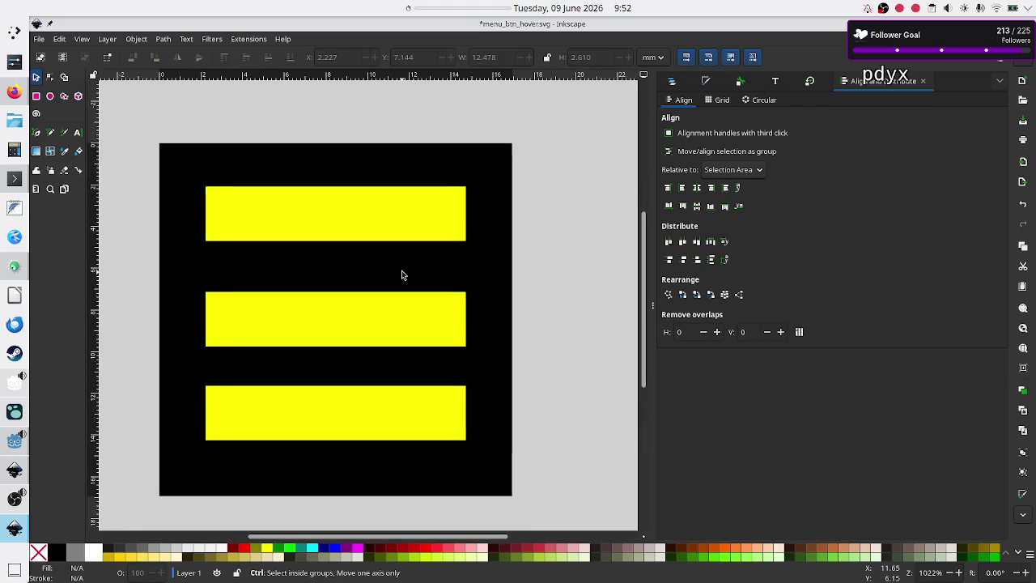
pyautogui.click(360, 310)
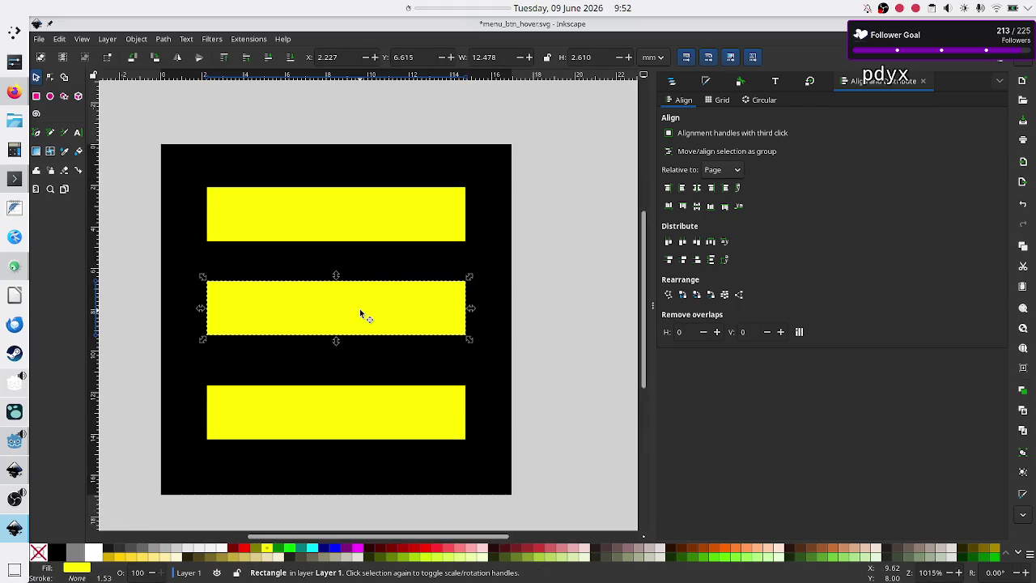
pyautogui.click(575, 334)
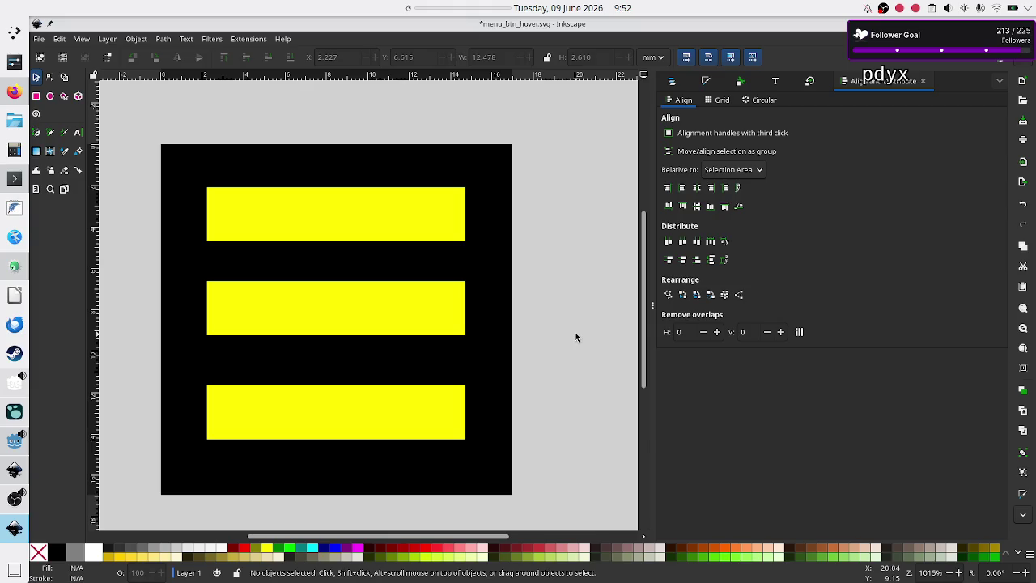
pyautogui.click(346, 414)
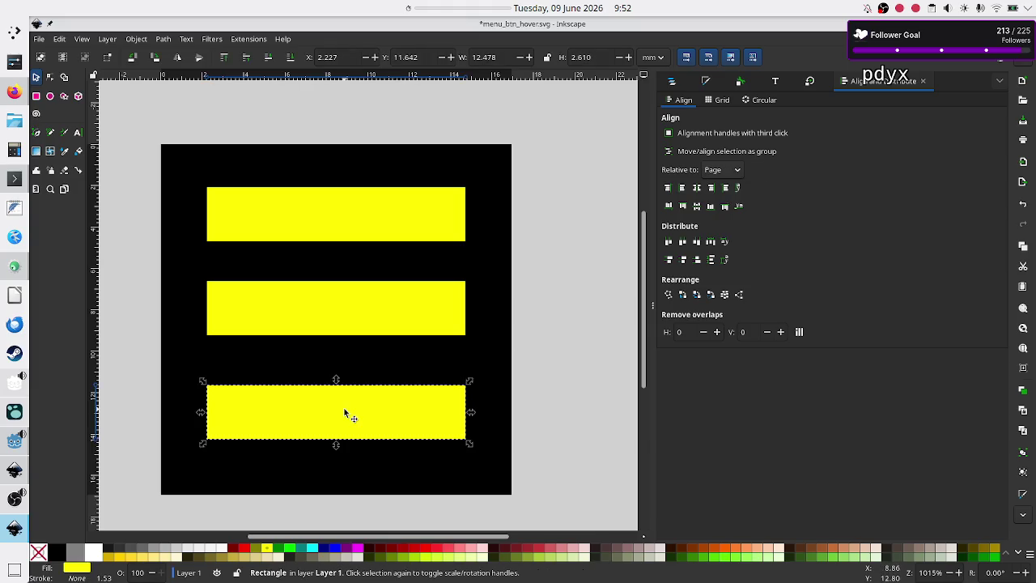
pyautogui.press('Up')
pyautogui.click(636, 368)
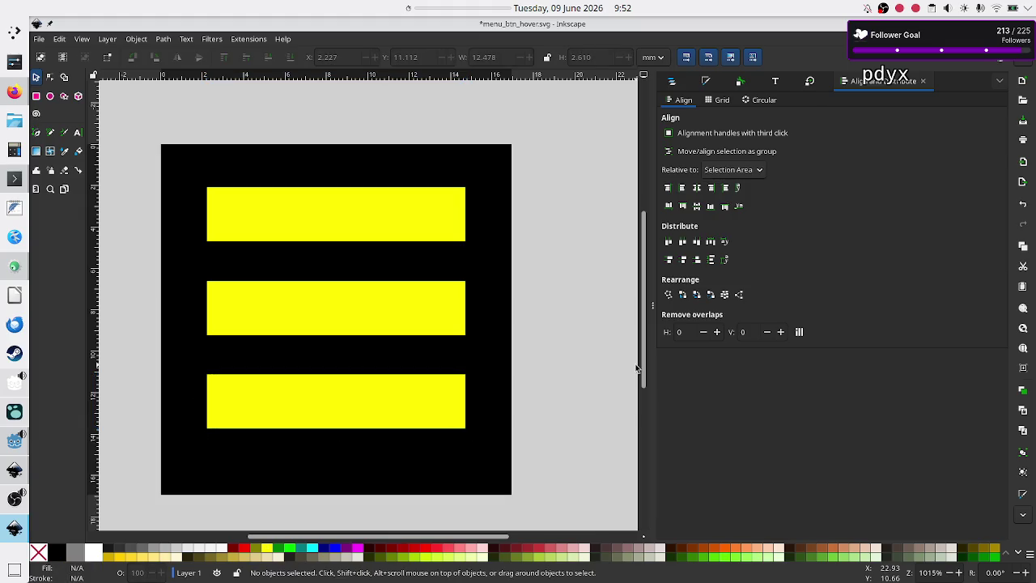
pyautogui.click(409, 323)
pyautogui.press('Down')
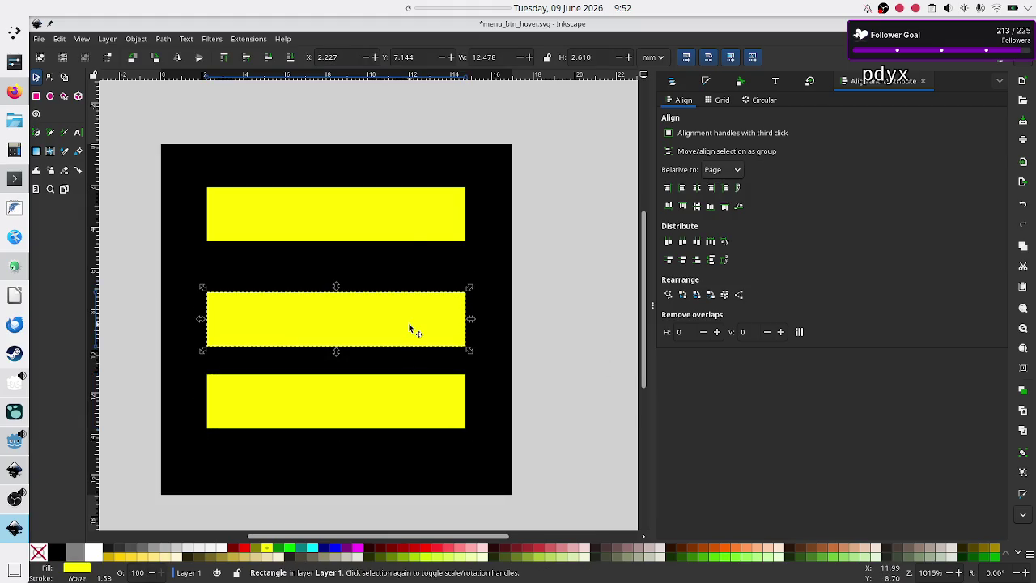
pyautogui.click(303, 400)
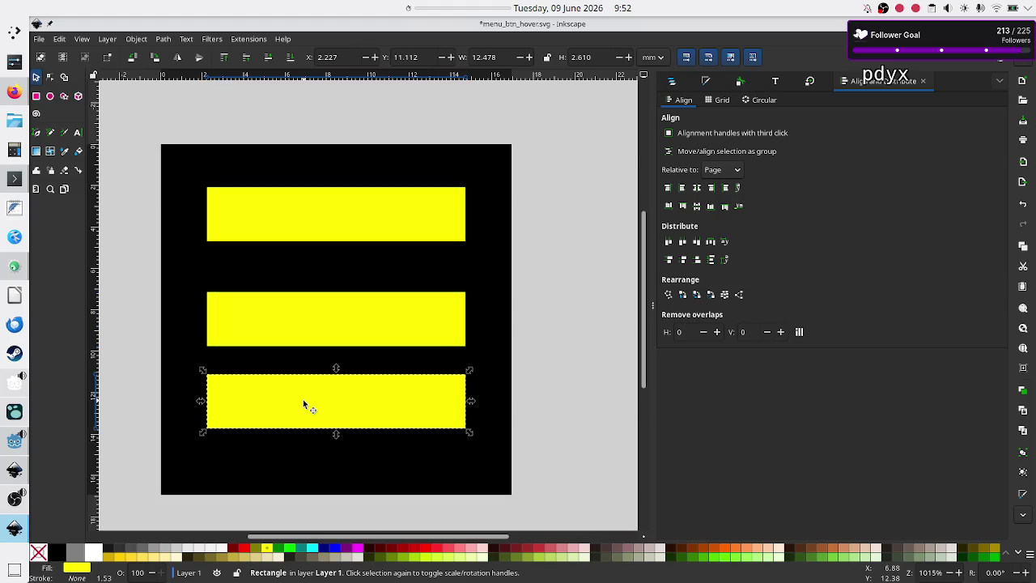
pyautogui.press('Down')
pyautogui.press('Down')
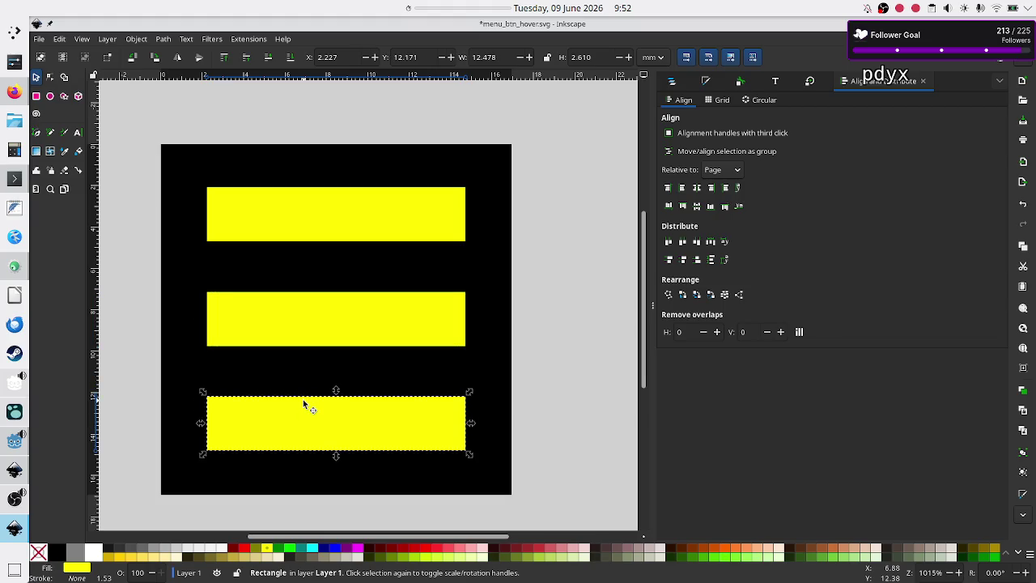
pyautogui.click(559, 349)
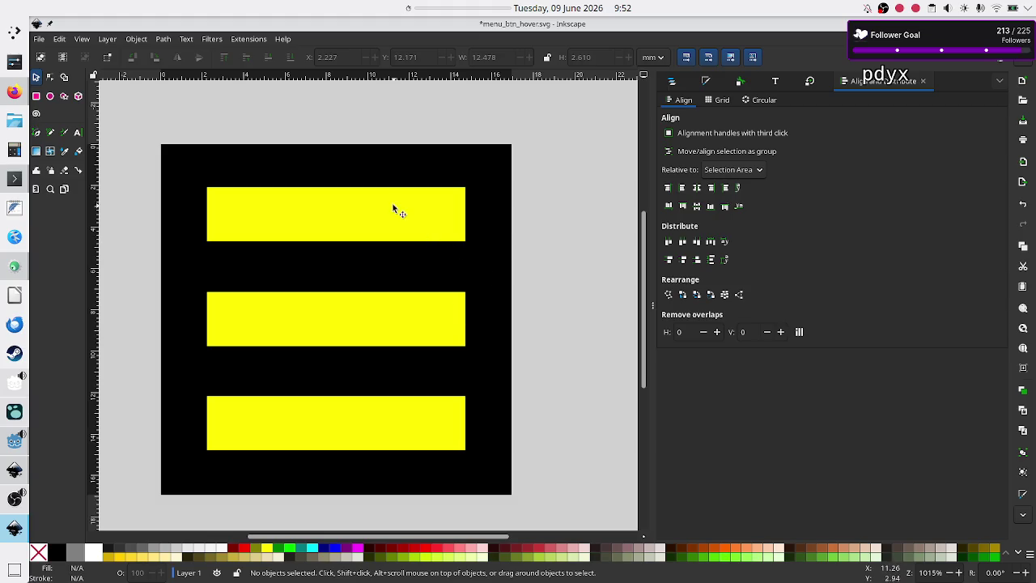
pyautogui.click(137, 39)
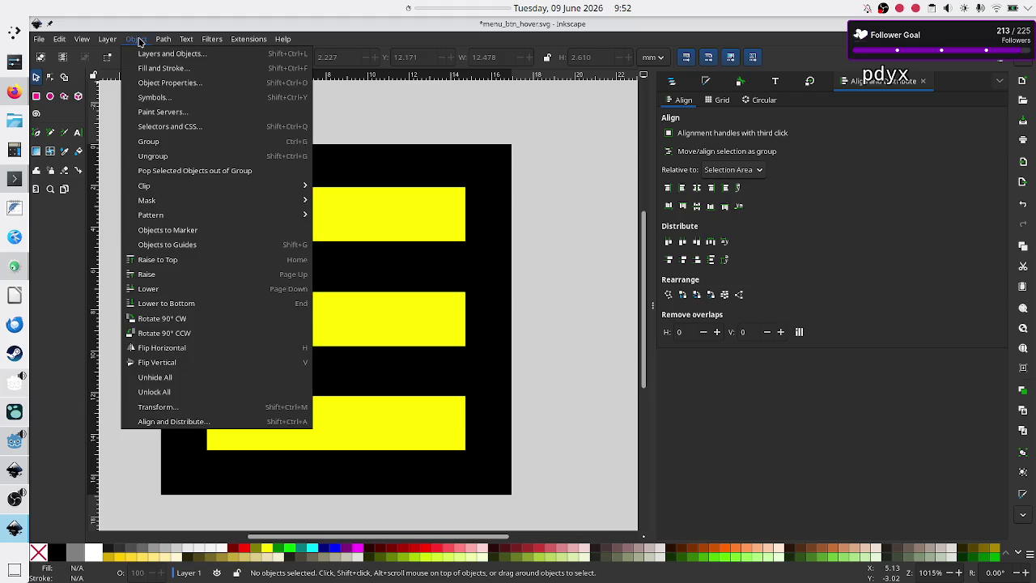
pyautogui.moveTo(170, 44)
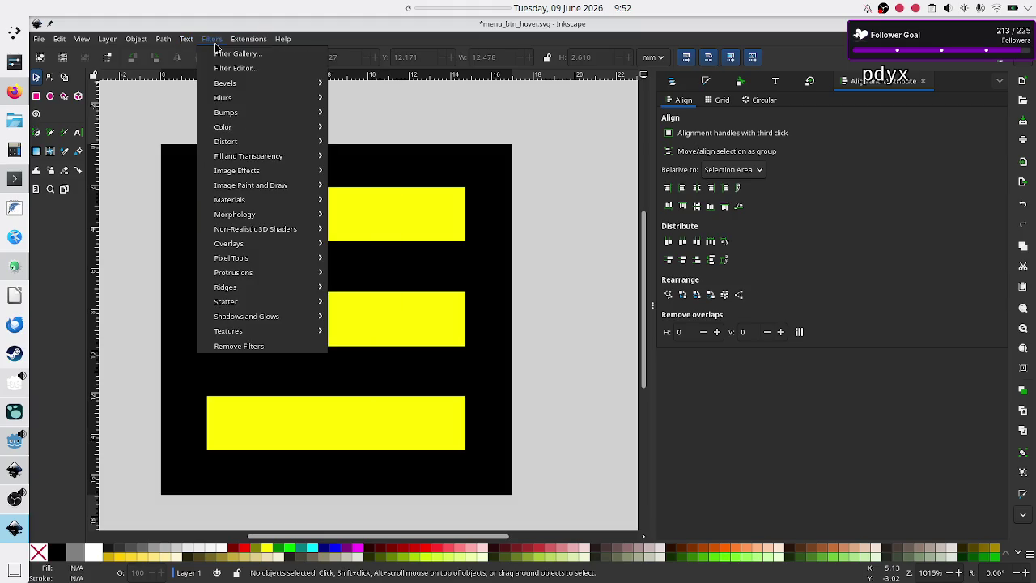
pyautogui.moveTo(80, 41)
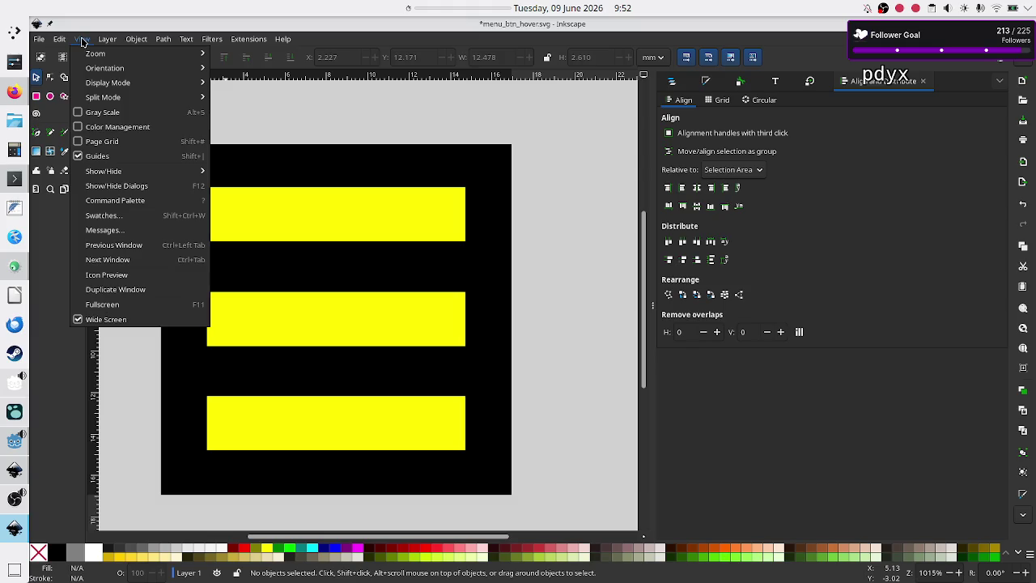
pyautogui.click(82, 39)
pyautogui.click(59, 39)
pyautogui.click(59, 39)
pyautogui.click(87, 39)
pyautogui.moveTo(253, 41)
pyautogui.moveTo(301, 98)
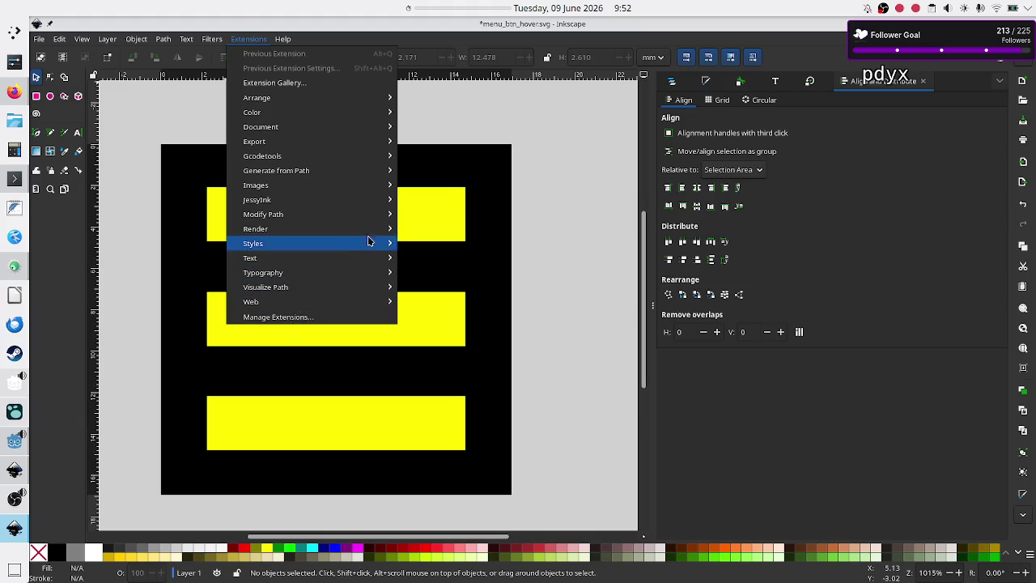
pyautogui.click(567, 175)
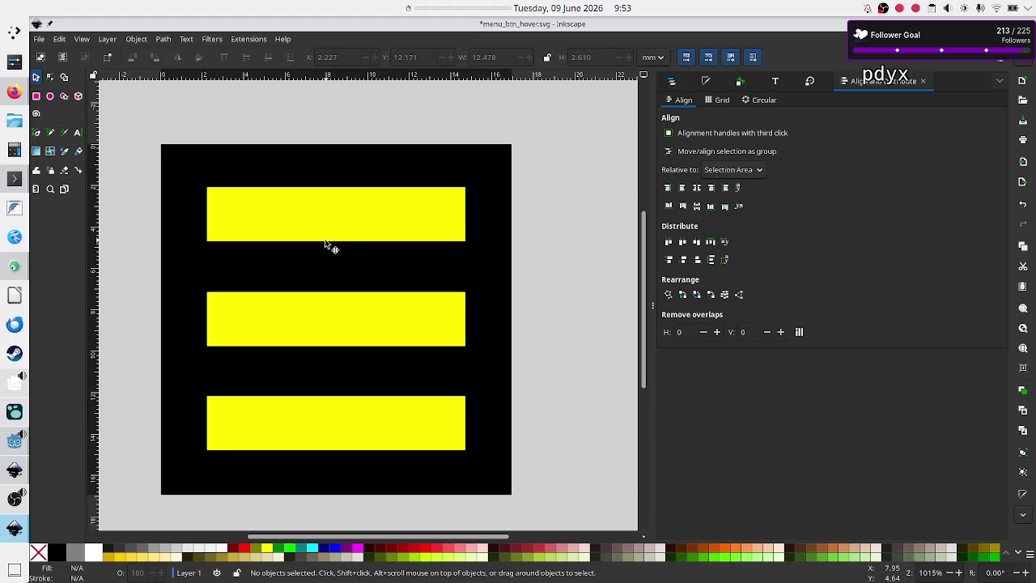
# - Draw a temporary rectangle between the bars, widen it, and leave its corners sharp
pyautogui.click(37, 97)
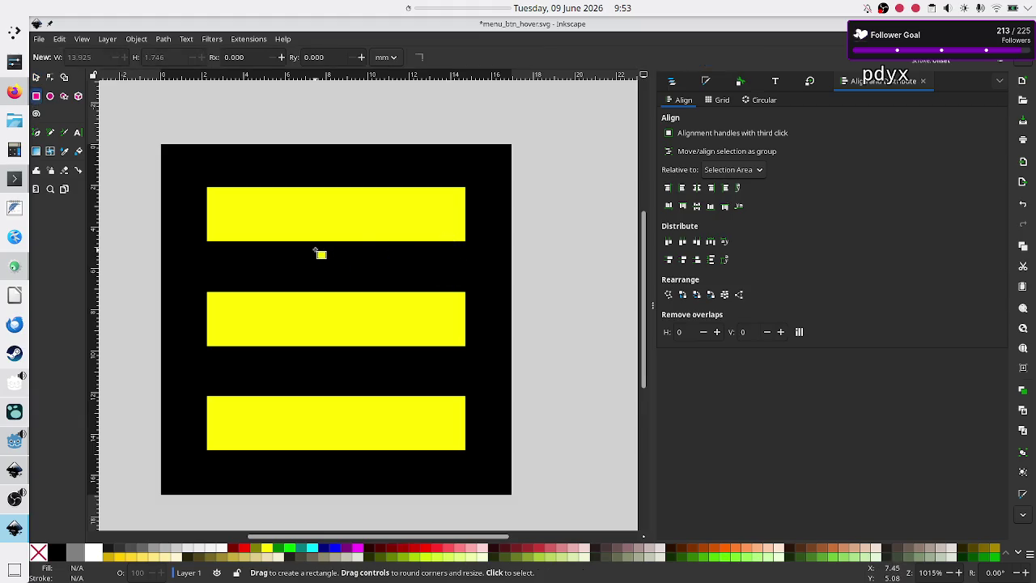
pyautogui.scroll(3, 319, 251)
pyautogui.scroll(-10, 319, 251)
pyautogui.scroll(4, 319, 252)
pyautogui.keyDown('ctrl'); pyautogui.scroll(2, 320, 253); pyautogui.keyUp('ctrl')
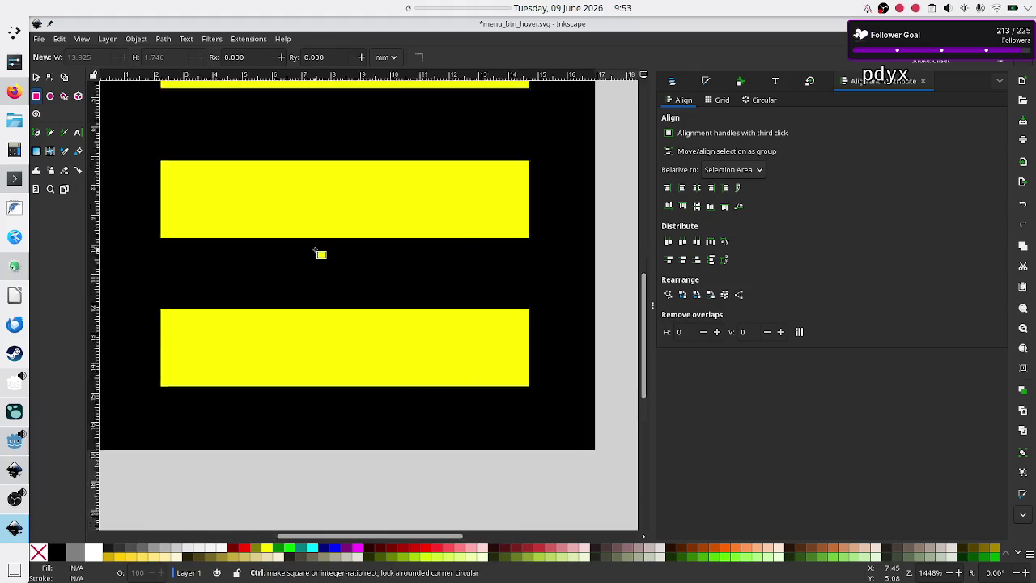
pyautogui.moveTo(271, 232); pyautogui.dragTo(377, 343)
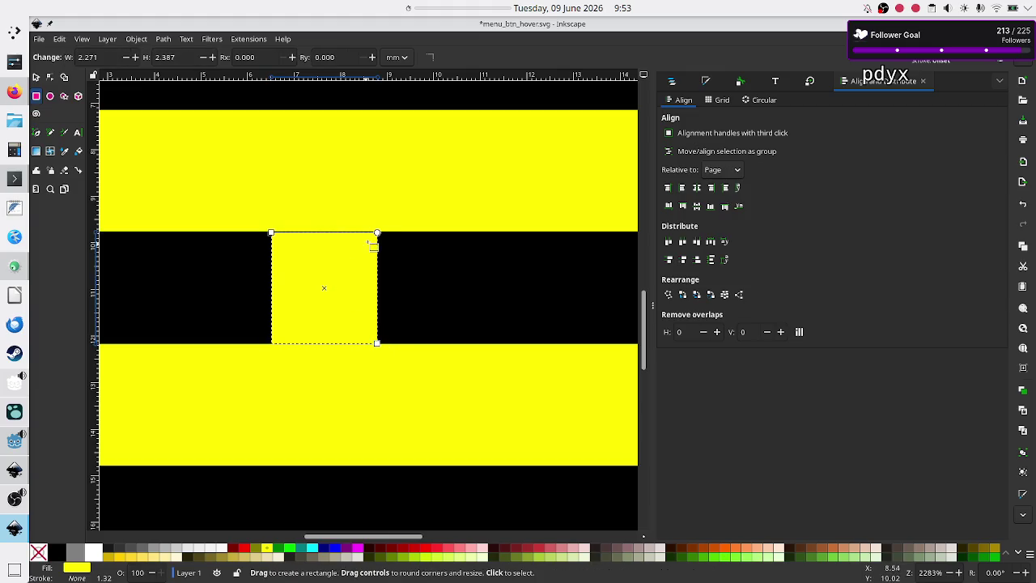
pyautogui.moveTo(377, 233)
pyautogui.mouseDown()
pyautogui.moveTo(374, 284)
pyautogui.moveTo(359, 285)
pyautogui.moveTo(377, 253)
pyautogui.mouseUp()
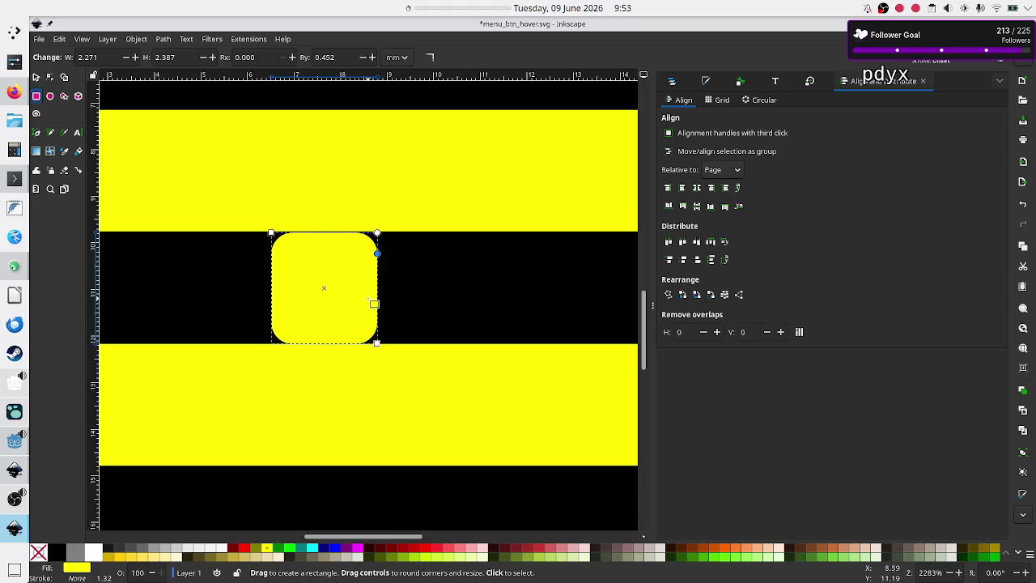
pyautogui.moveTo(377, 345)
pyautogui.mouseDown()
pyautogui.moveTo(456, 351)
pyautogui.moveTo(470, 336)
pyautogui.mouseUp()
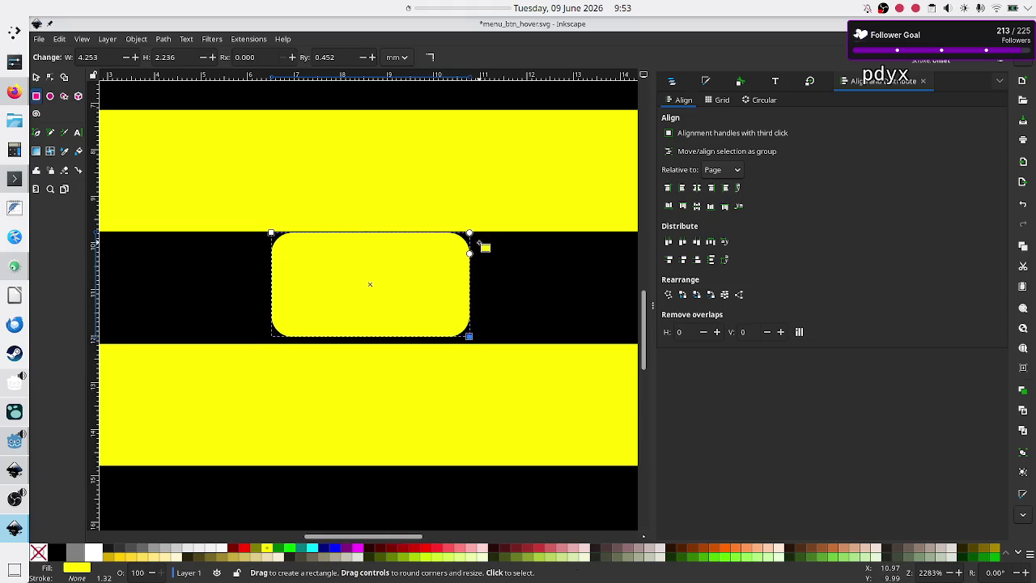
pyautogui.moveTo(471, 254); pyautogui.dragTo(470, 274)
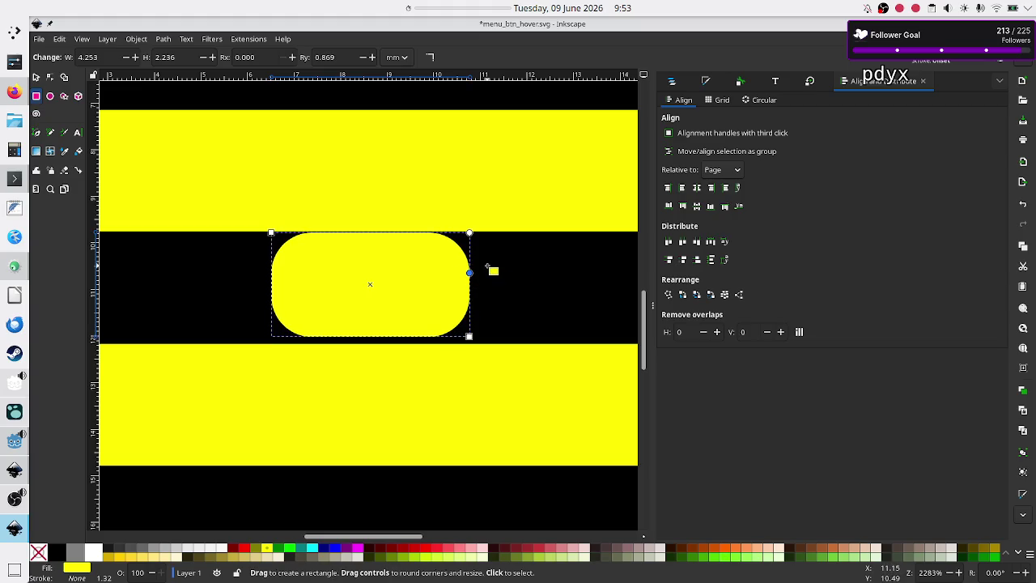
pyautogui.moveTo(470, 274); pyautogui.dragTo(483, 226)
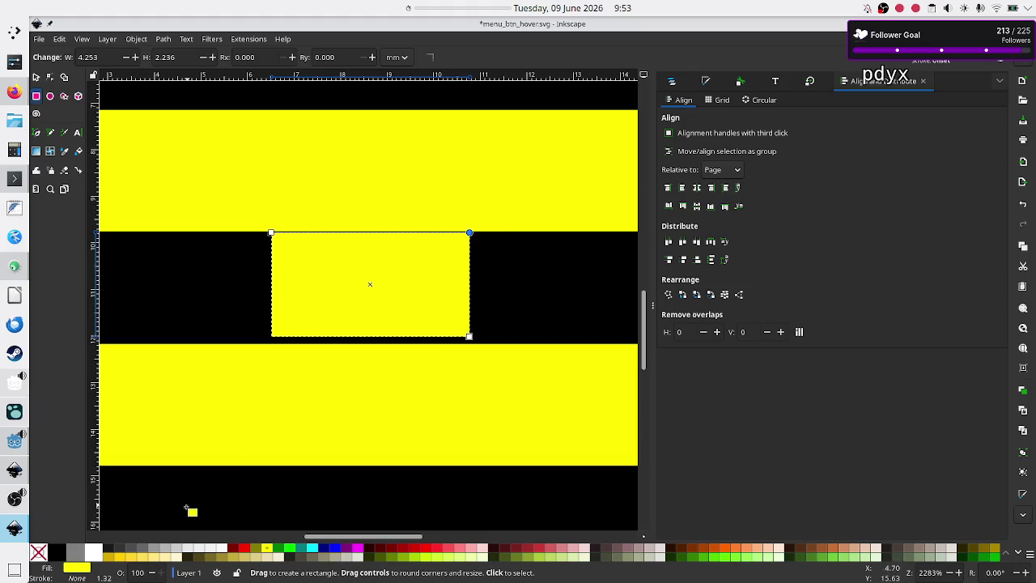
# - Fill the temporary rectangle white, stretch it down, then delete it and zoom out
pyautogui.click(62, 553)
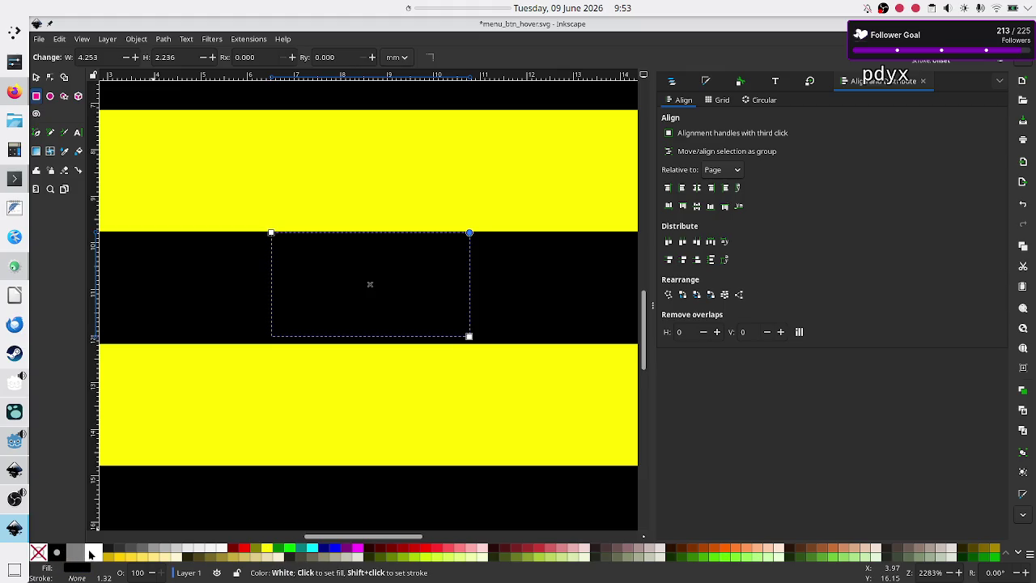
pyautogui.click(93, 552)
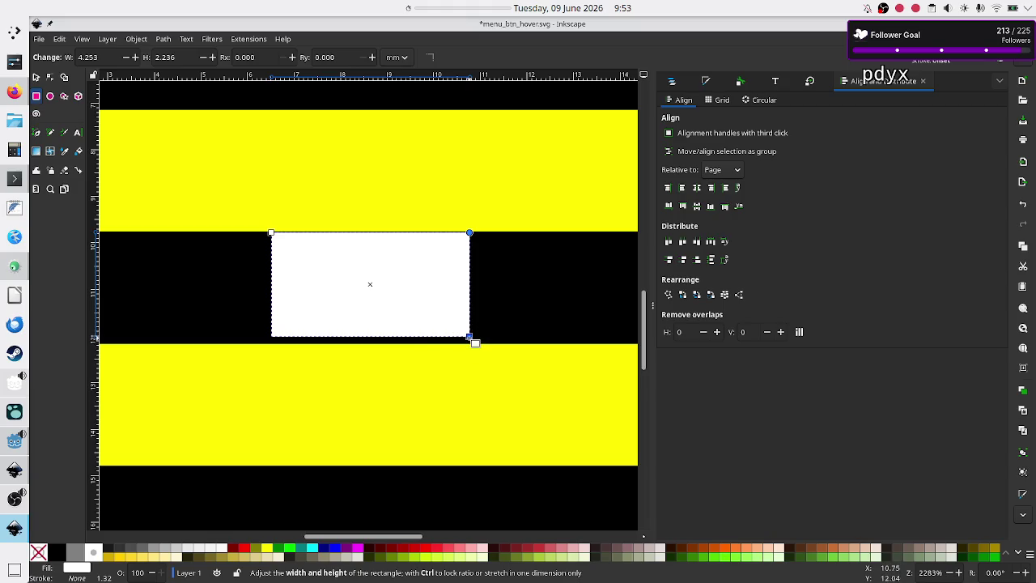
pyautogui.moveTo(469, 337); pyautogui.dragTo(470, 343)
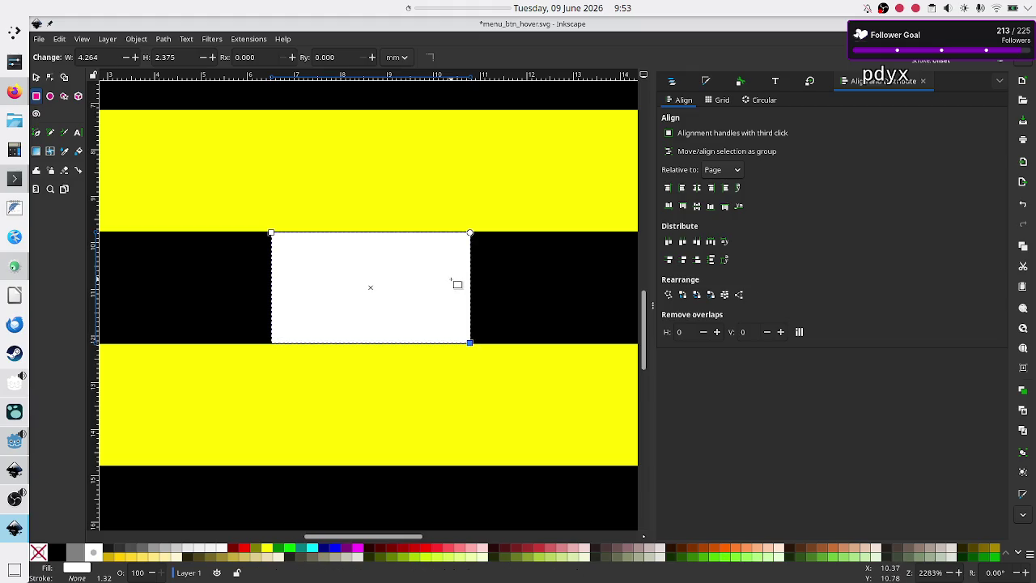
pyautogui.press('Delete')
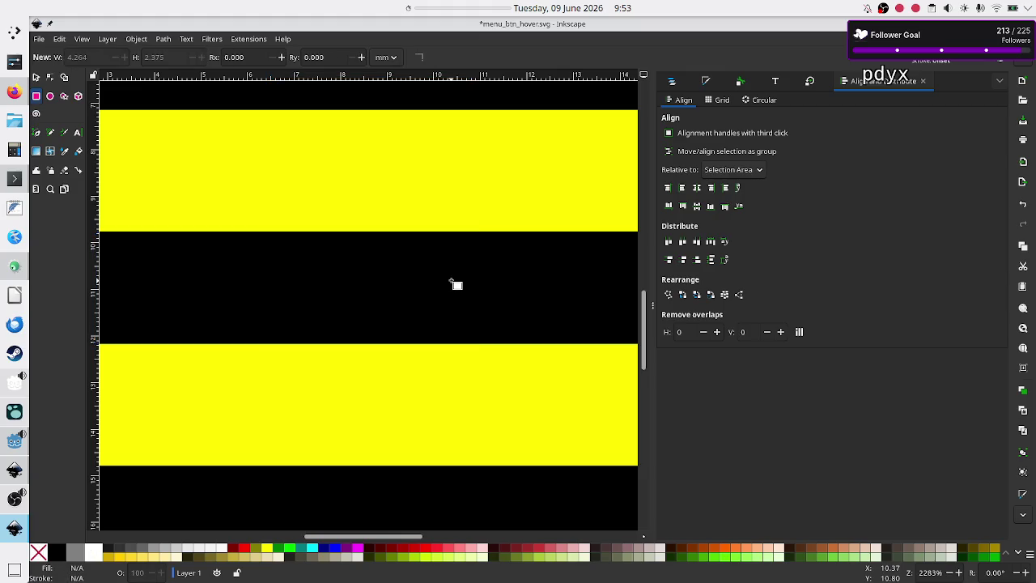
pyautogui.scroll(-5, 370, 249)
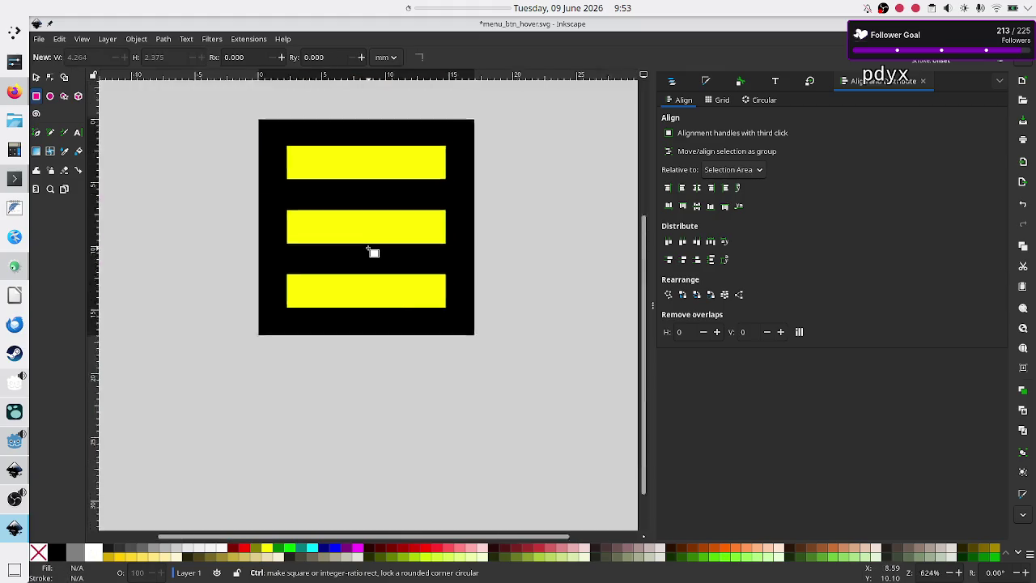
# - Select the top and bottom bars and try distributing them with even vertical gaps
pyautogui.scroll(1, 369, 249)
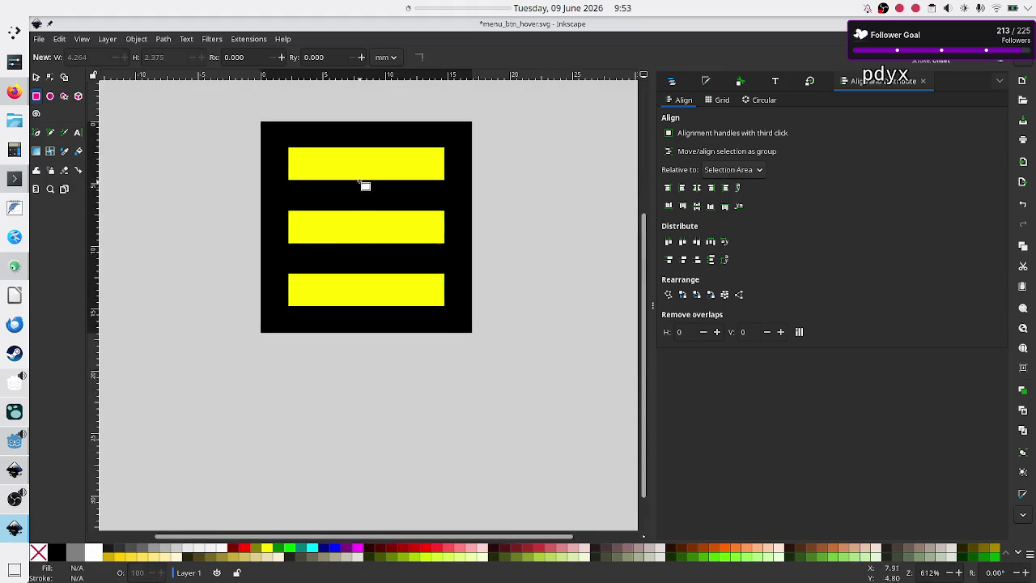
pyautogui.click(36, 77)
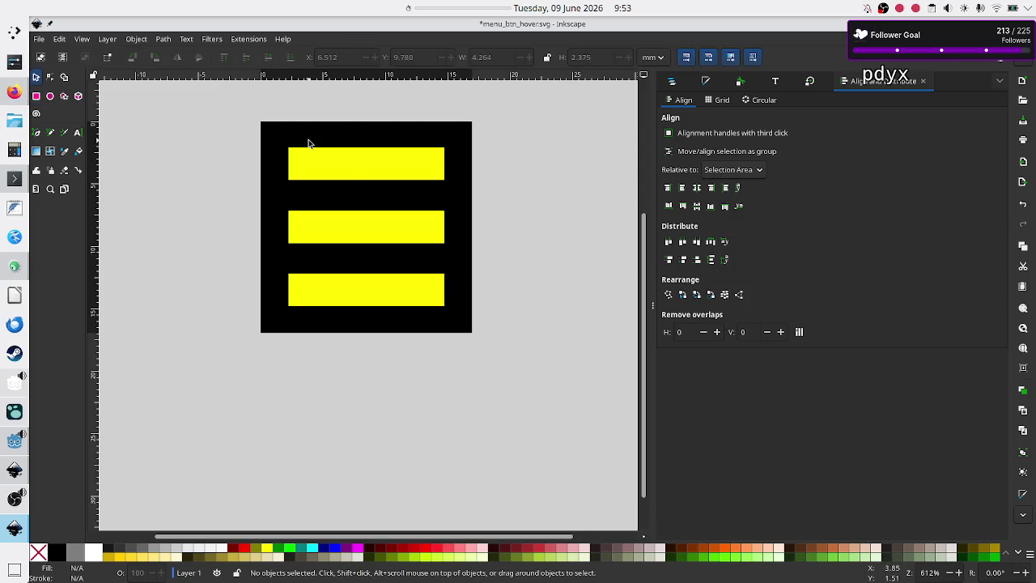
pyautogui.click(343, 171)
pyautogui.click(348, 224)
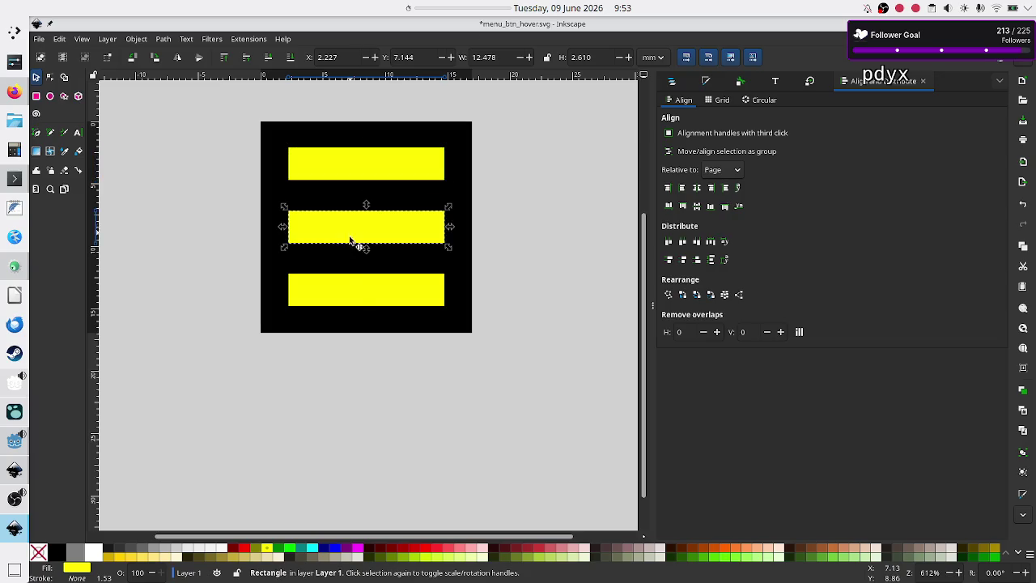
pyautogui.click(370, 160)
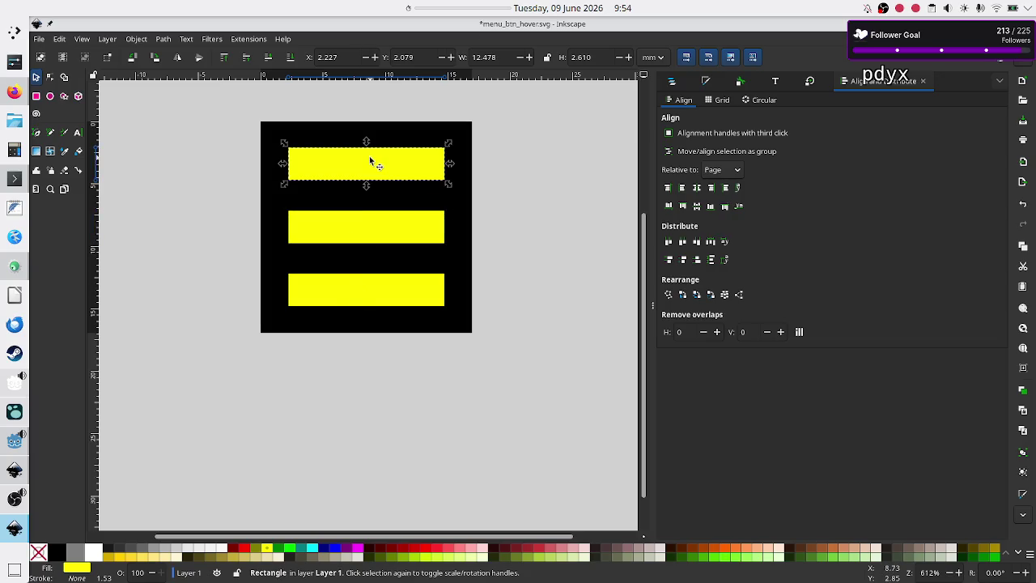
pyautogui.keyDown('shift'); pyautogui.click(354, 287); pyautogui.keyUp('shift')
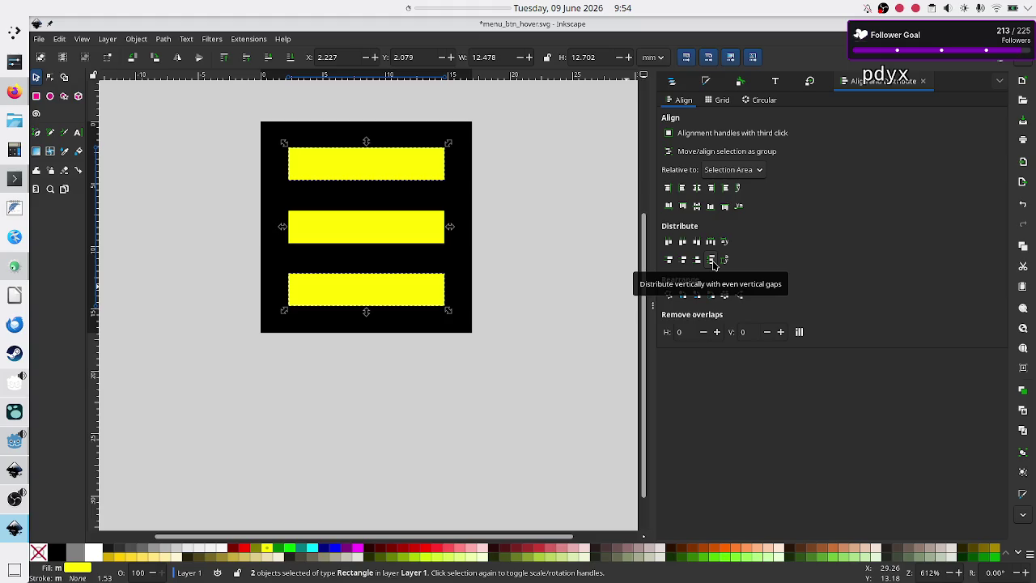
pyautogui.click(712, 261)
pyautogui.click(712, 261)
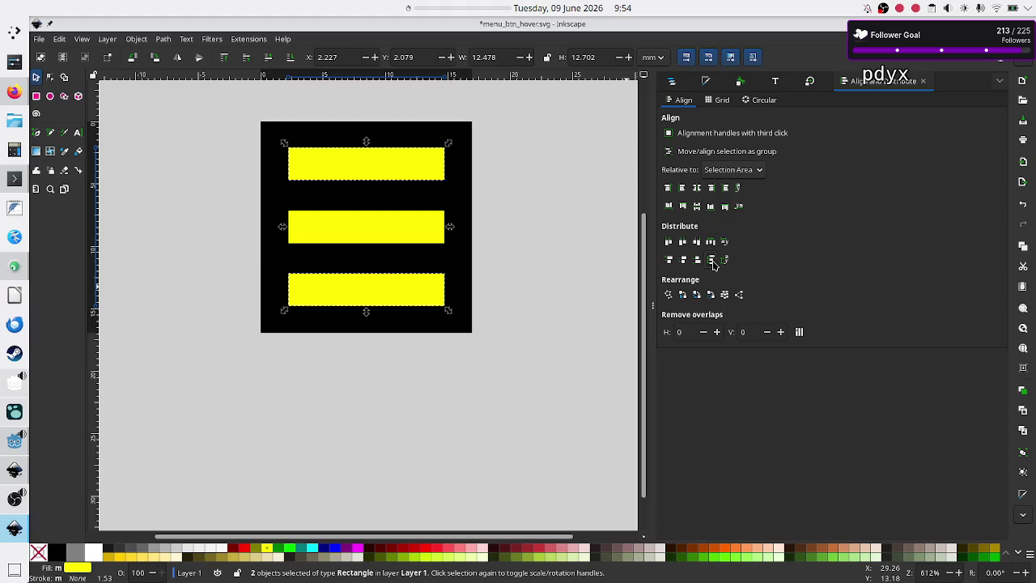
pyautogui.click(442, 352)
# - Nudge the bottom bar up, then retry distributing the bars, finally by their bottom edges
pyautogui.click(403, 305)
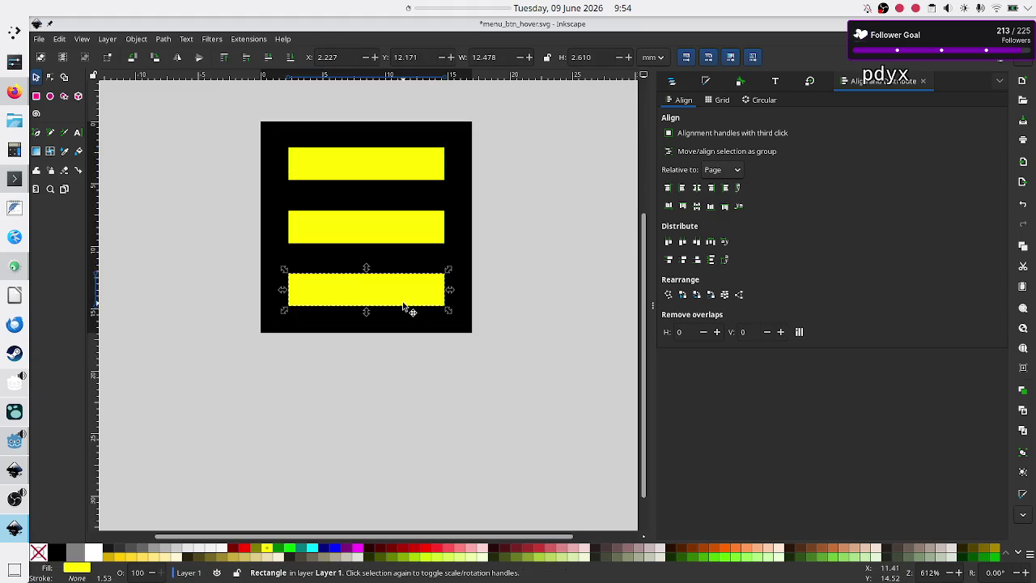
pyautogui.press('Up')
pyautogui.press('Up')
pyautogui.press('Up')
pyautogui.click(393, 166)
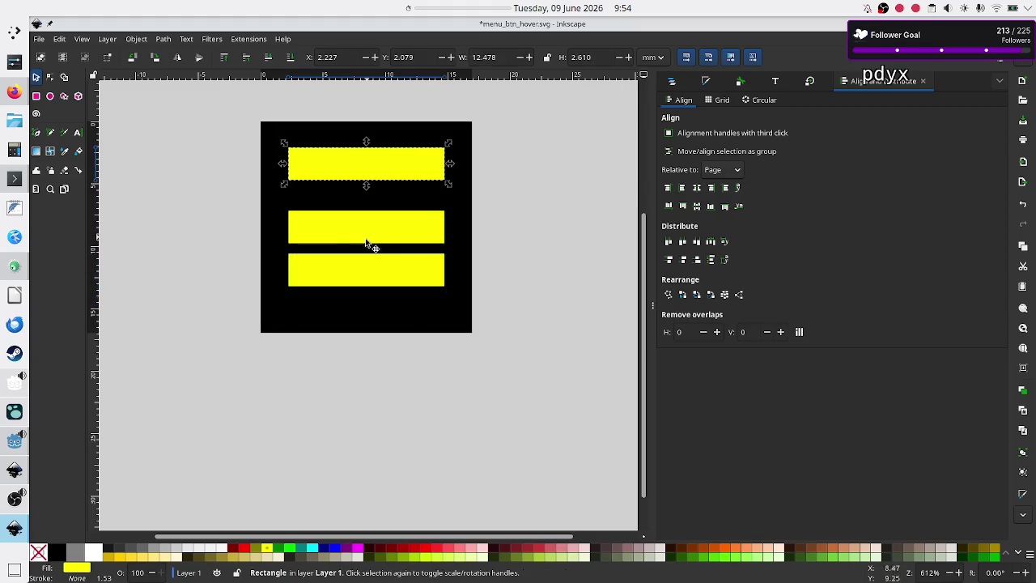
pyautogui.keyDown('shift'); pyautogui.click(361, 267); pyautogui.keyUp('shift')
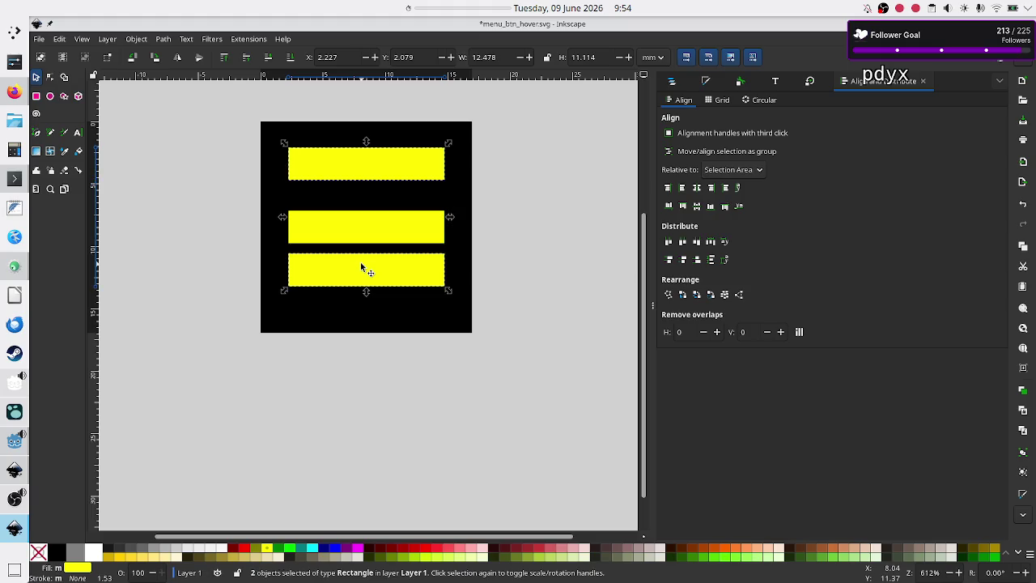
pyautogui.click(712, 261)
pyautogui.click(711, 261)
pyautogui.click(711, 261)
pyautogui.click(712, 260)
pyautogui.click(709, 247)
pyautogui.click(709, 248)
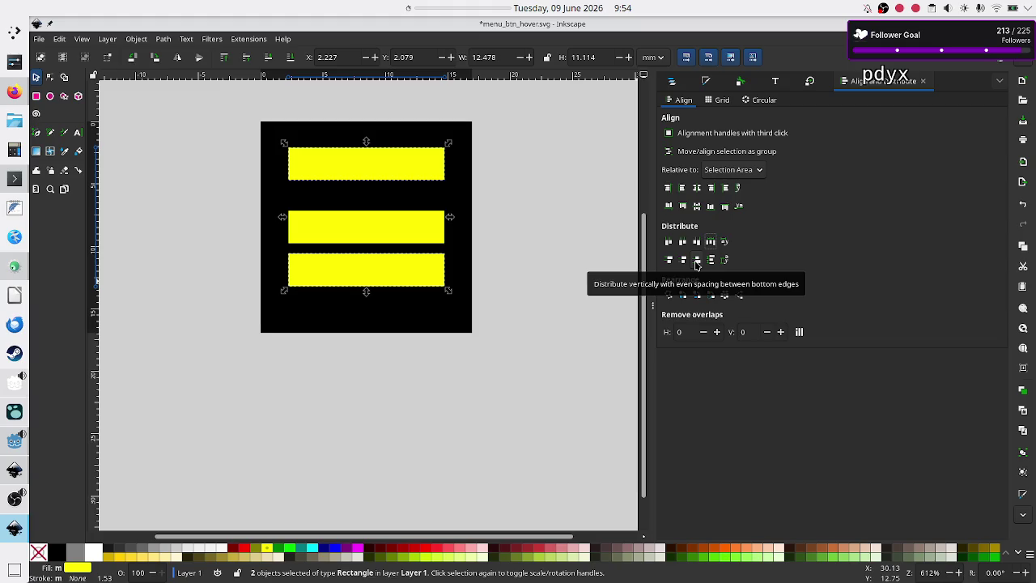
pyautogui.click(696, 260)
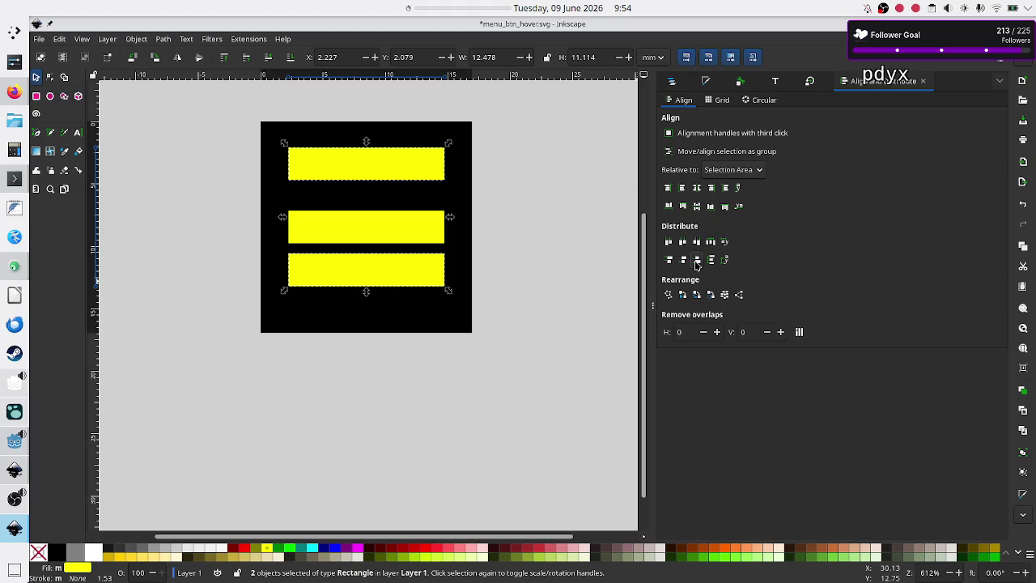
# - Align relative to Page and centre the top and bottom bars horizontally and vertically
pyautogui.click(756, 171)
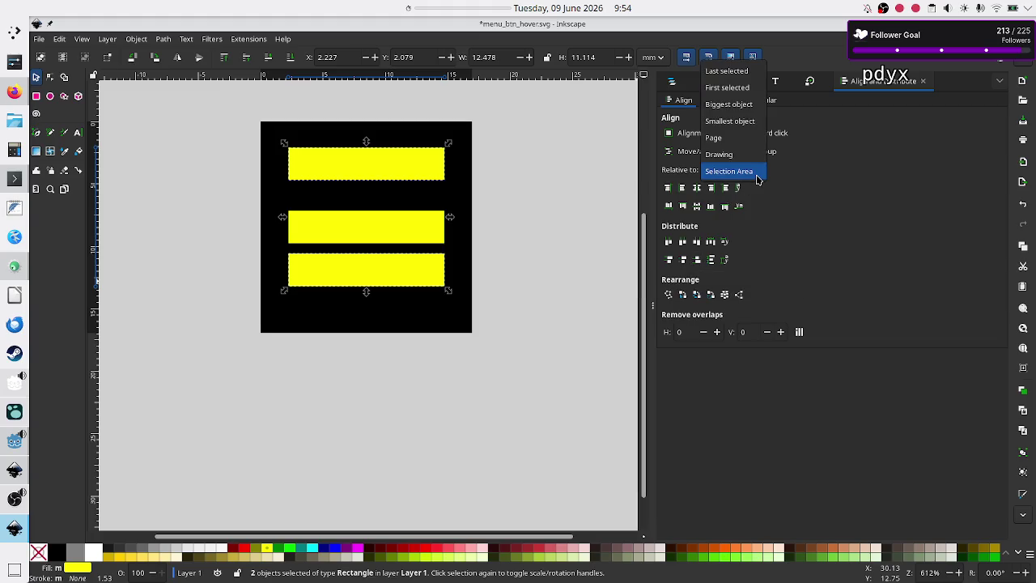
pyautogui.click(731, 142)
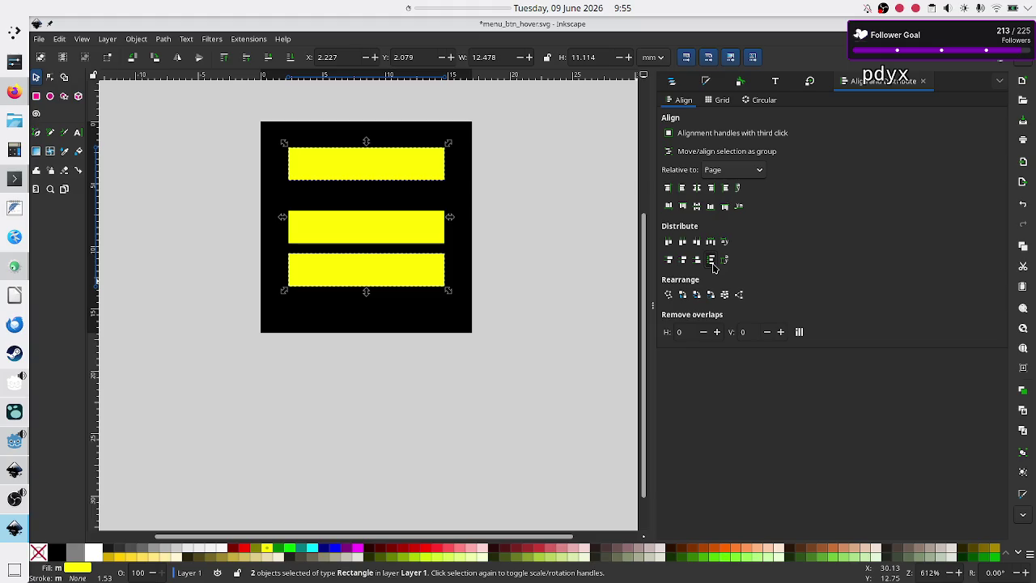
pyautogui.click(726, 188)
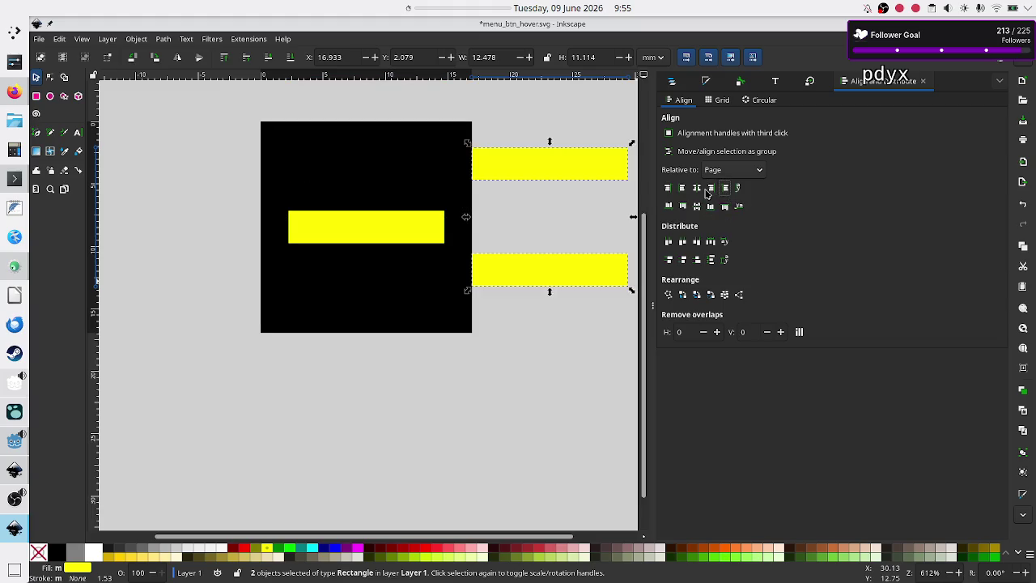
pyautogui.click(696, 189)
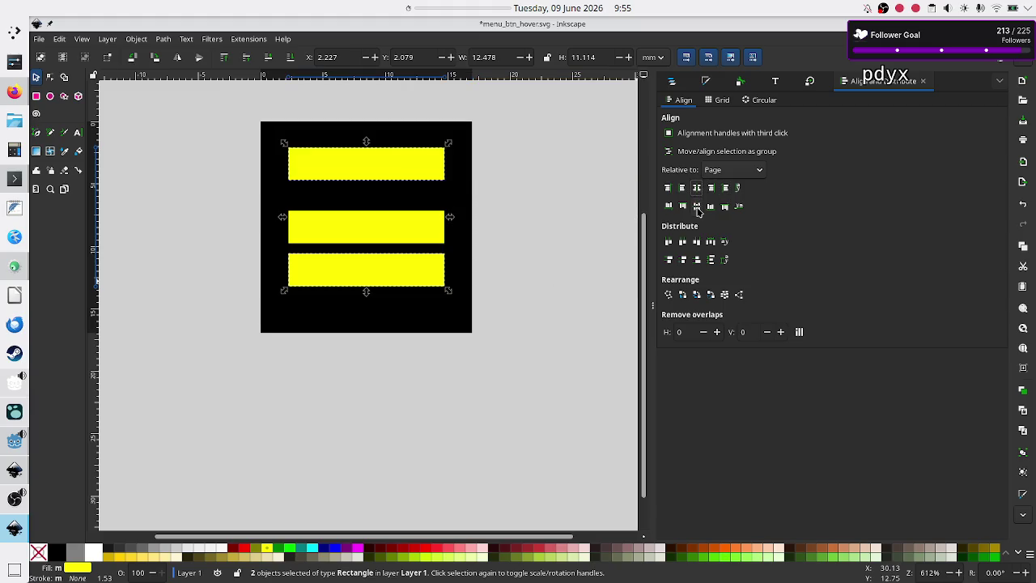
pyautogui.click(695, 206)
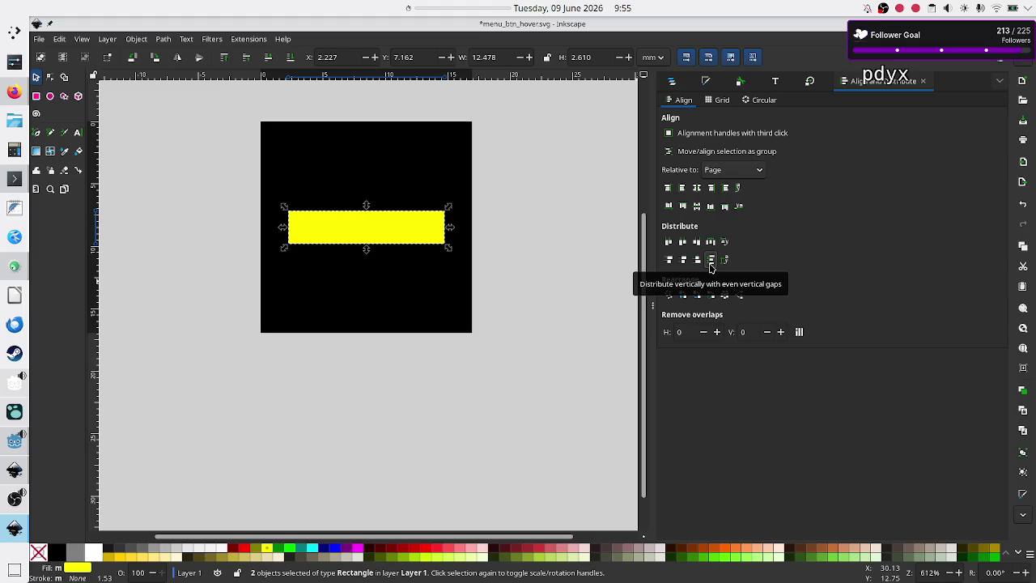
# - Pull one stacked bar out, duplicate it as a new top bar, and centre both horizontally
pyautogui.click(709, 265)
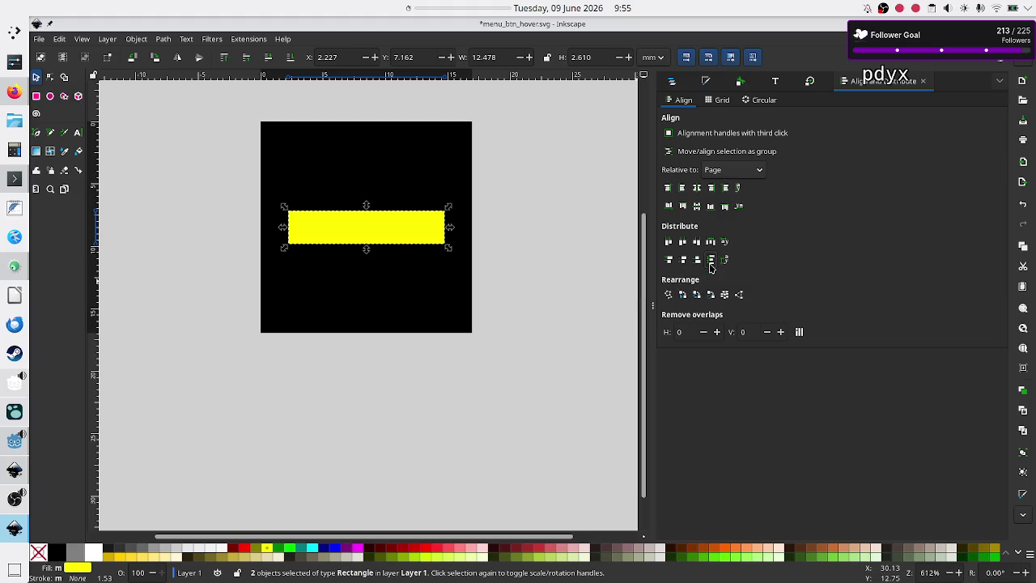
pyautogui.click(348, 270)
pyautogui.moveTo(354, 237)
pyautogui.mouseDown()
pyautogui.moveTo(343, 295)
pyautogui.moveTo(356, 157)
pyautogui.mouseUp()
pyautogui.hotkey('ctrl', 'd')
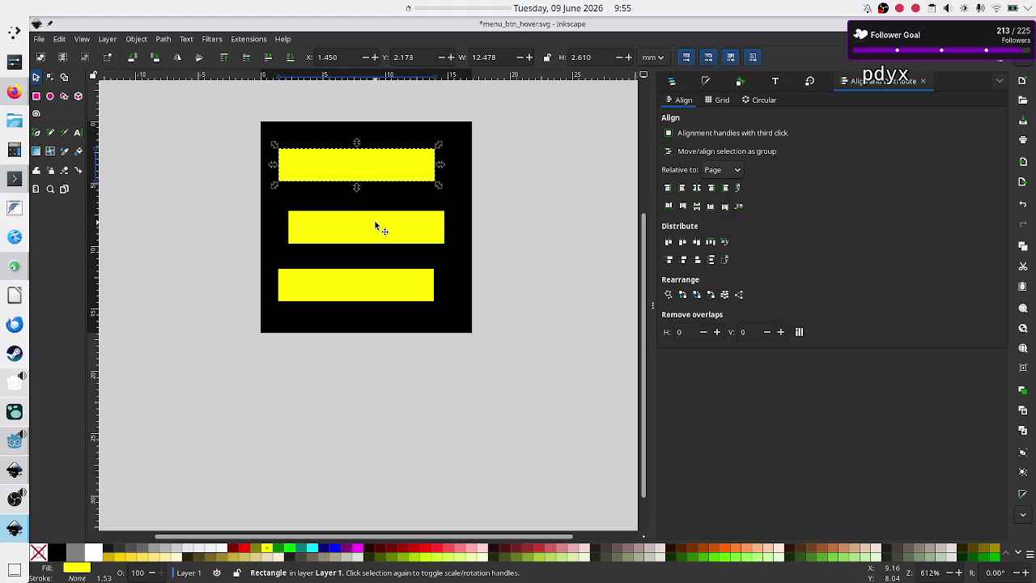
pyautogui.keyDown('shift'); pyautogui.click(352, 287); pyautogui.keyUp('shift')
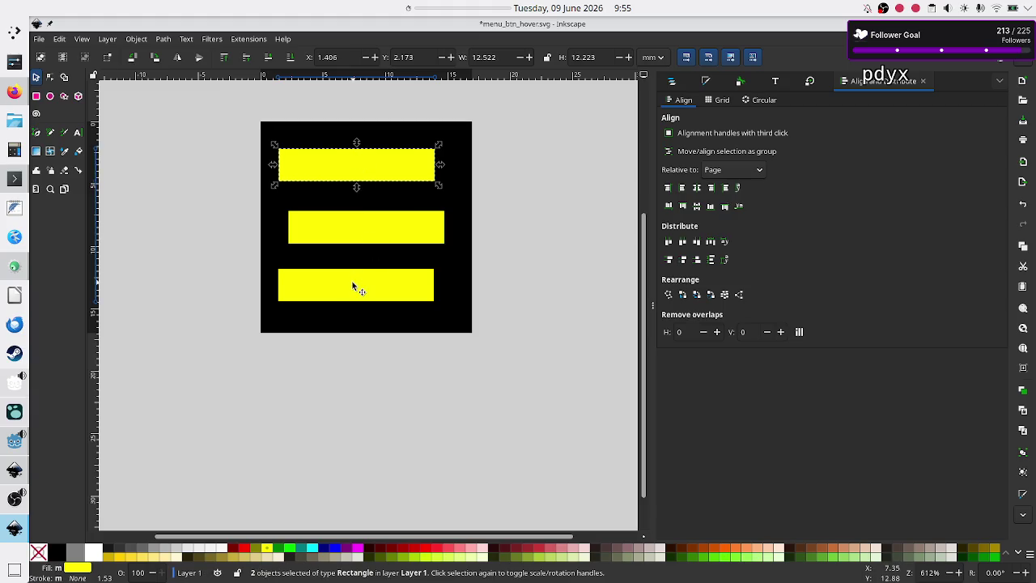
pyautogui.click(694, 189)
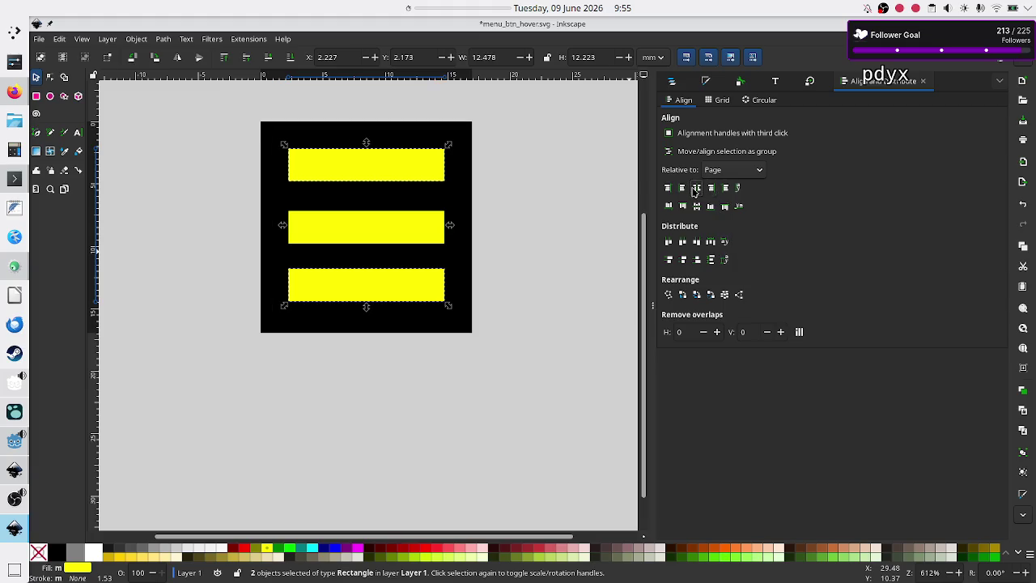
# - Nudge the bottom bar down to Y 13.374 near the square's lower edge
pyautogui.click(711, 260)
pyautogui.click(370, 346)
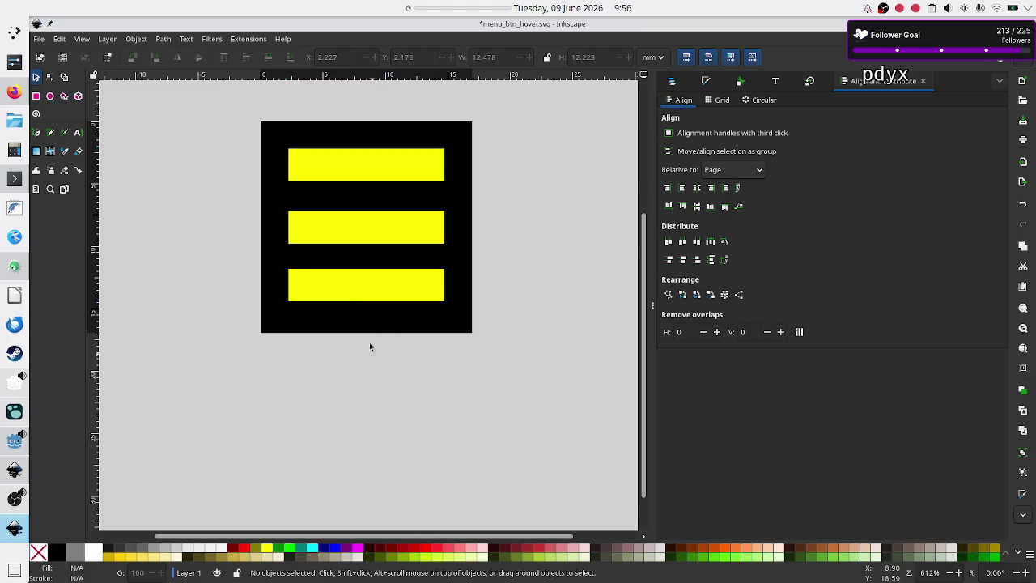
pyautogui.click(372, 283)
pyautogui.press('Down')
pyautogui.press('Down')
pyautogui.press('Down')
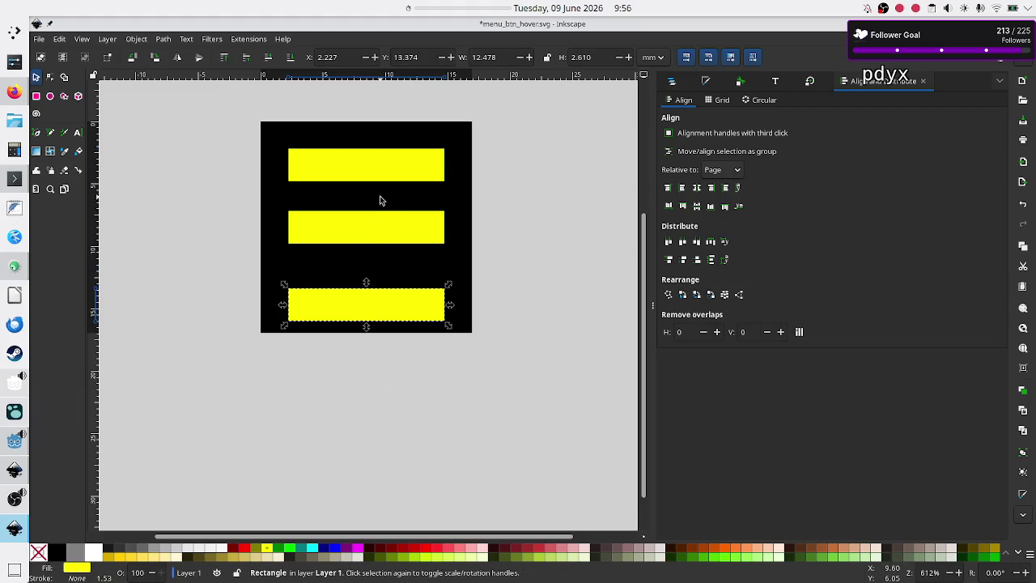
# - Select the top and bottom bars and try distributing them relative to Drawing, then First selected
pyautogui.click(383, 178)
pyautogui.keyDown('shift'); pyautogui.click(364, 291); pyautogui.keyUp('shift')
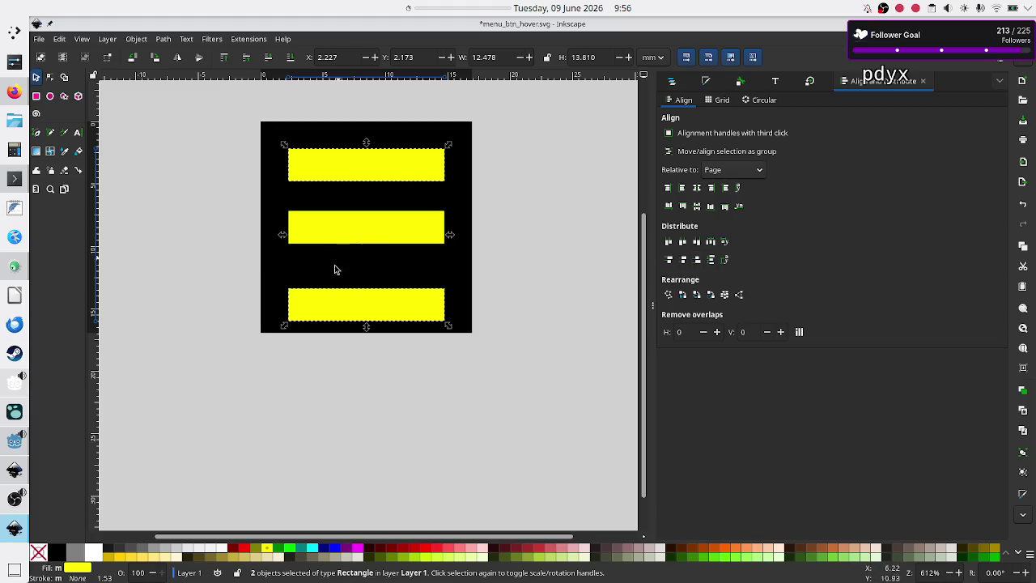
pyautogui.click(710, 260)
pyautogui.click(746, 171)
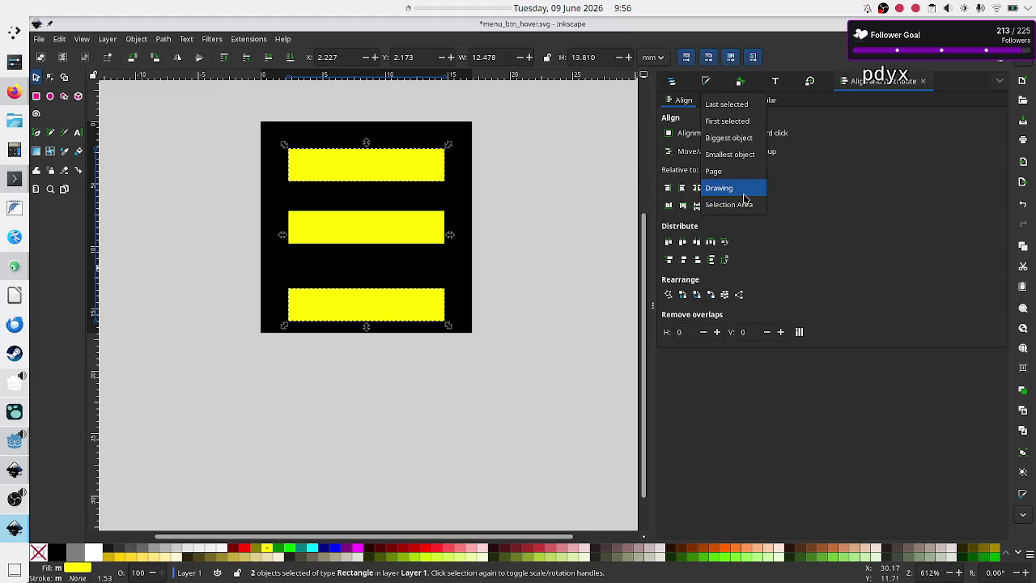
pyautogui.click(744, 196)
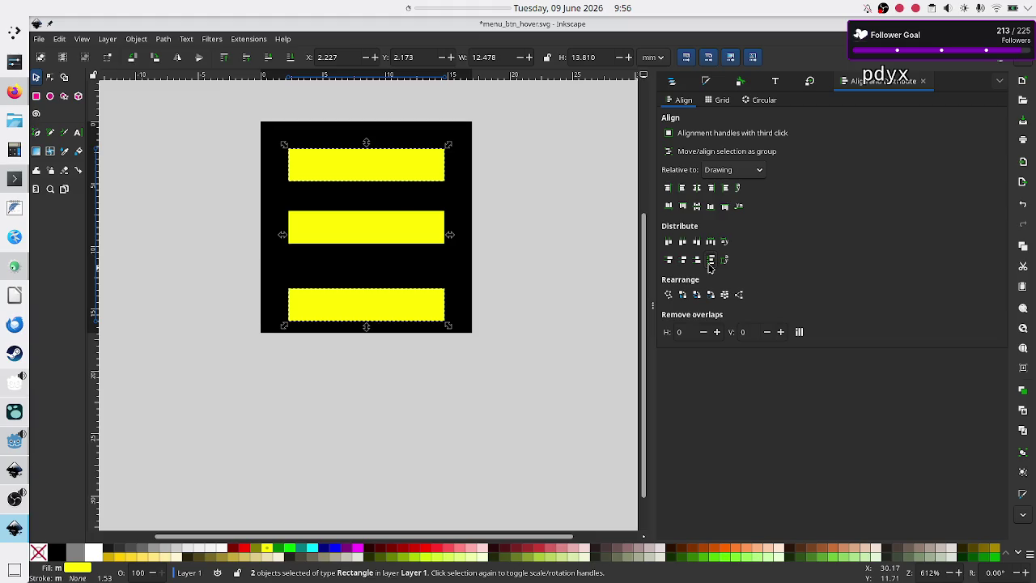
pyautogui.click(746, 170)
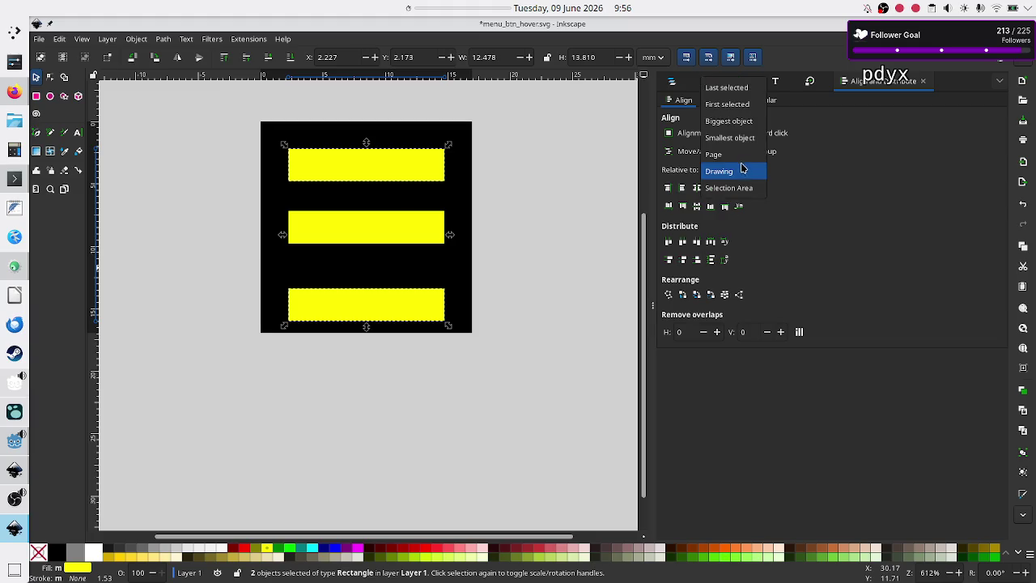
pyautogui.click(735, 105)
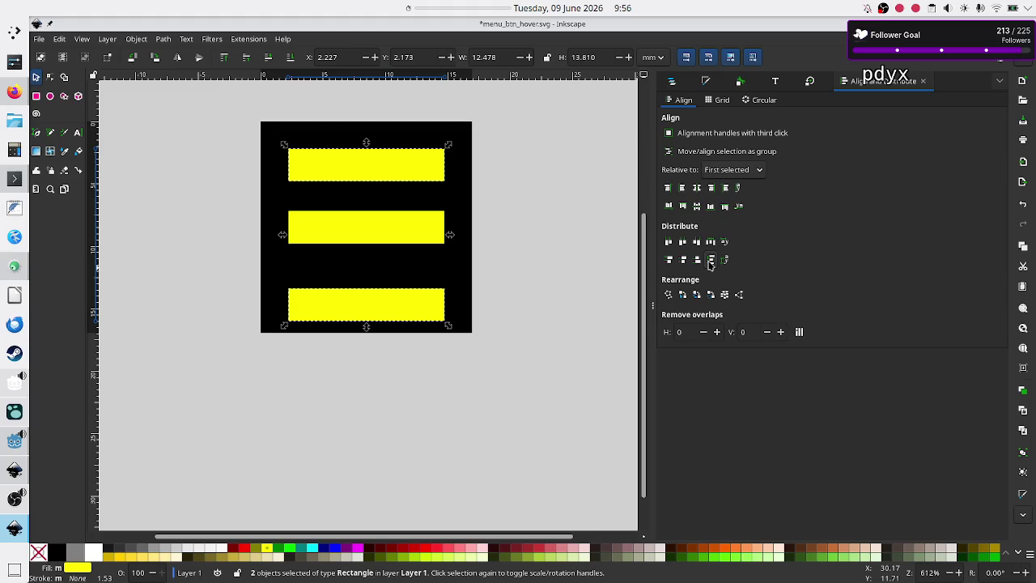
pyautogui.click(710, 259)
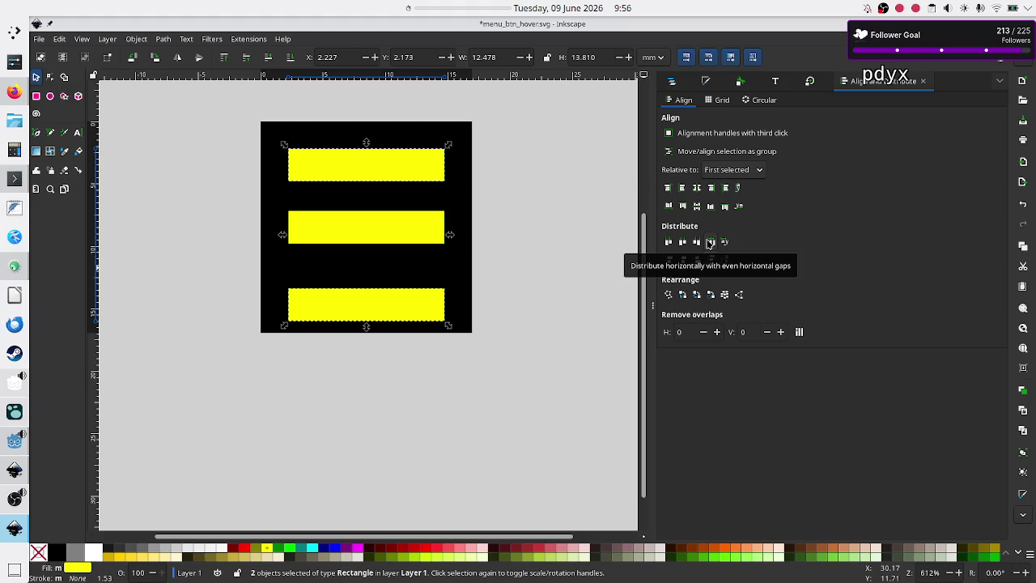
pyautogui.click(702, 258)
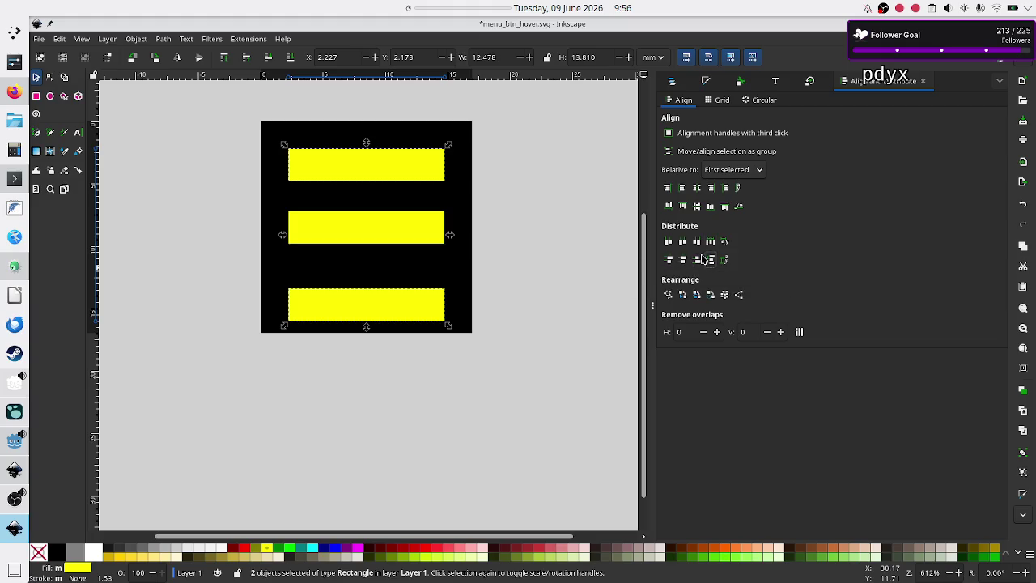
pyautogui.click(696, 260)
pyautogui.click(669, 260)
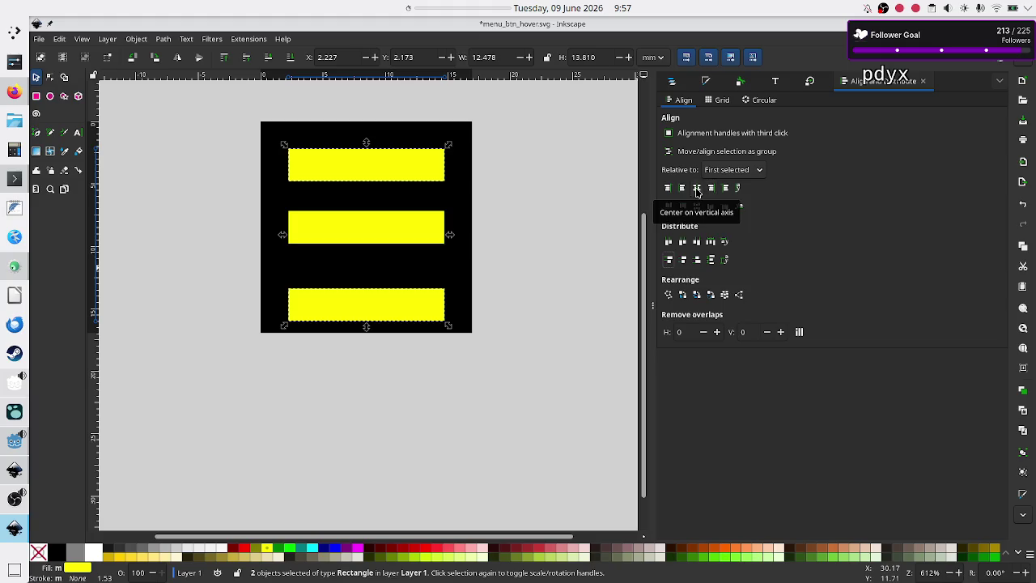
pyautogui.click(697, 191)
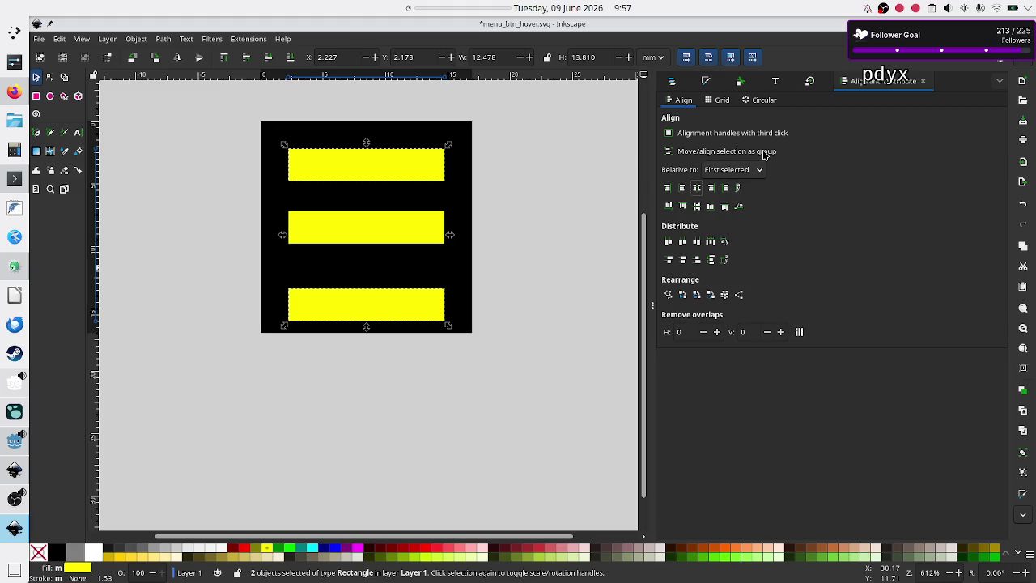
# - Enable Move/align selection as group, align relative to Page, and centre the bars horizontally
pyautogui.click(670, 154)
pyautogui.click(740, 172)
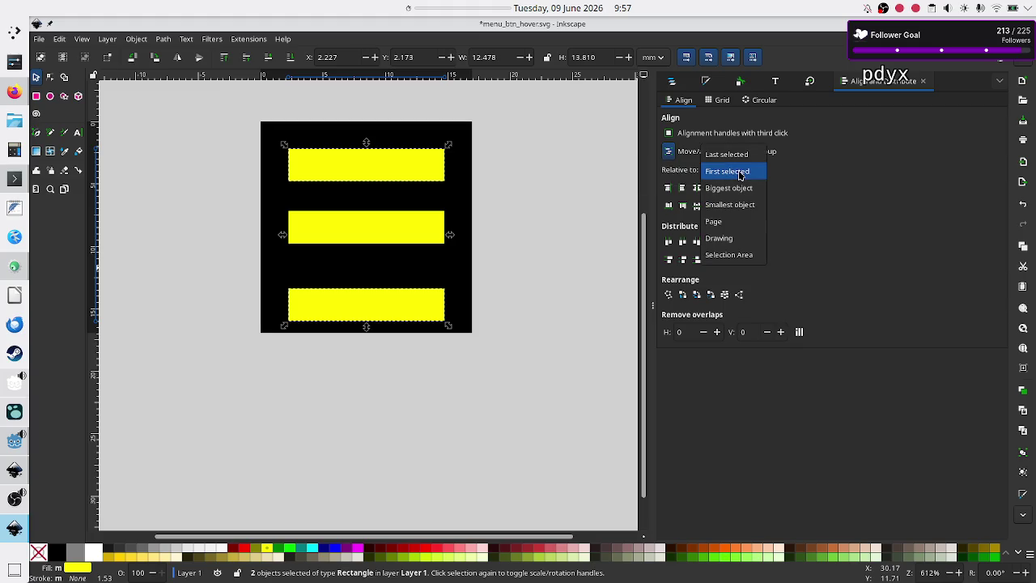
pyautogui.click(730, 222)
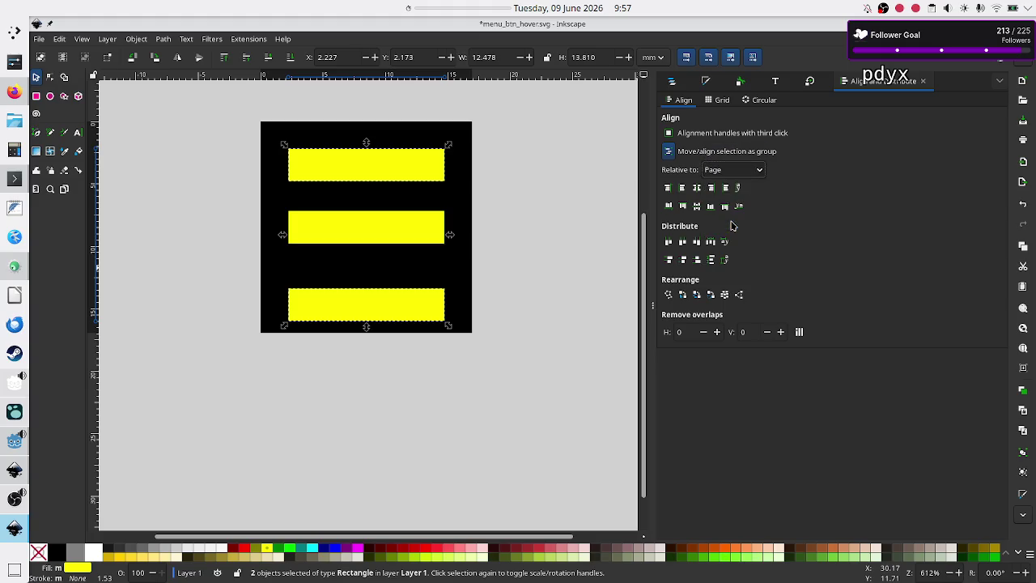
pyautogui.click(699, 192)
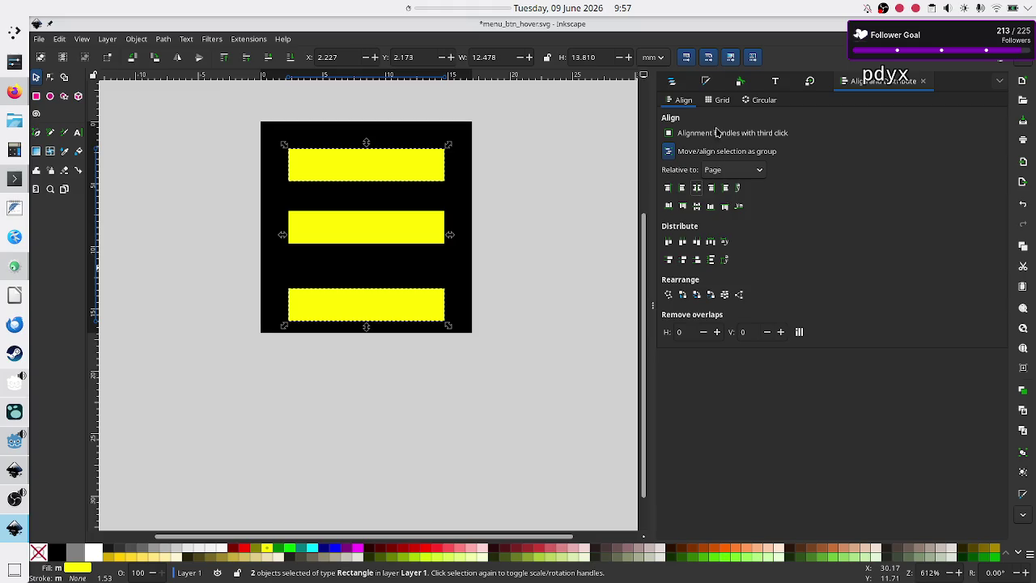
pyautogui.click(721, 101)
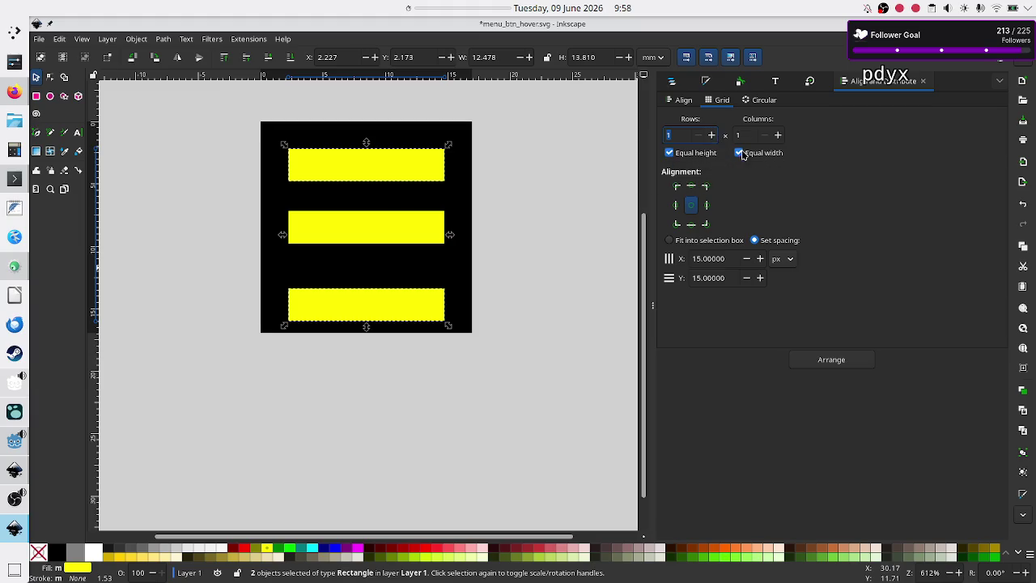
# - Arrange the selected bars in a grid with 3 rows, applying it twice
pyautogui.click(712, 136)
pyautogui.doubleClick(682, 134)
pyautogui.write('3')
pyautogui.press('Tab')
pyautogui.click(815, 366)
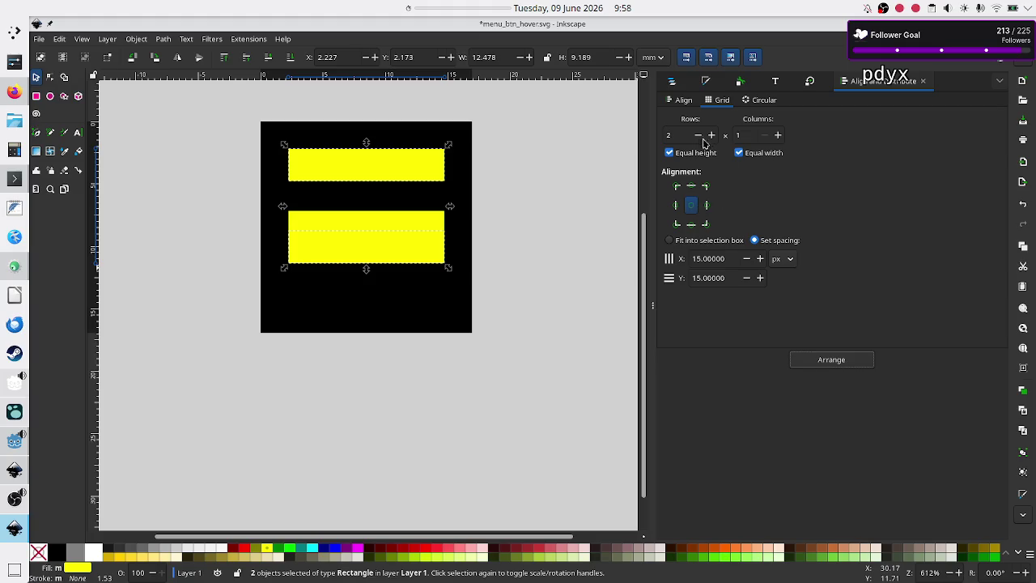
pyautogui.click(675, 134)
pyautogui.write('3')
pyautogui.click(834, 360)
# - Back on the Align tab, centre the bars horizontally on the page, then switch to Firefox
pyautogui.click(682, 100)
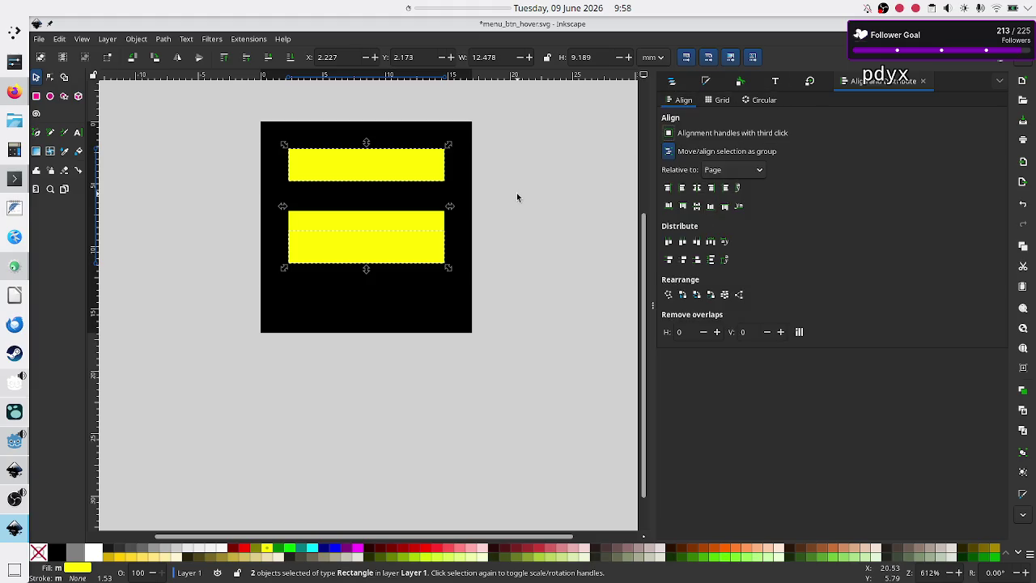
pyautogui.click(695, 187)
pyautogui.click(696, 187)
pyautogui.click(14, 91)
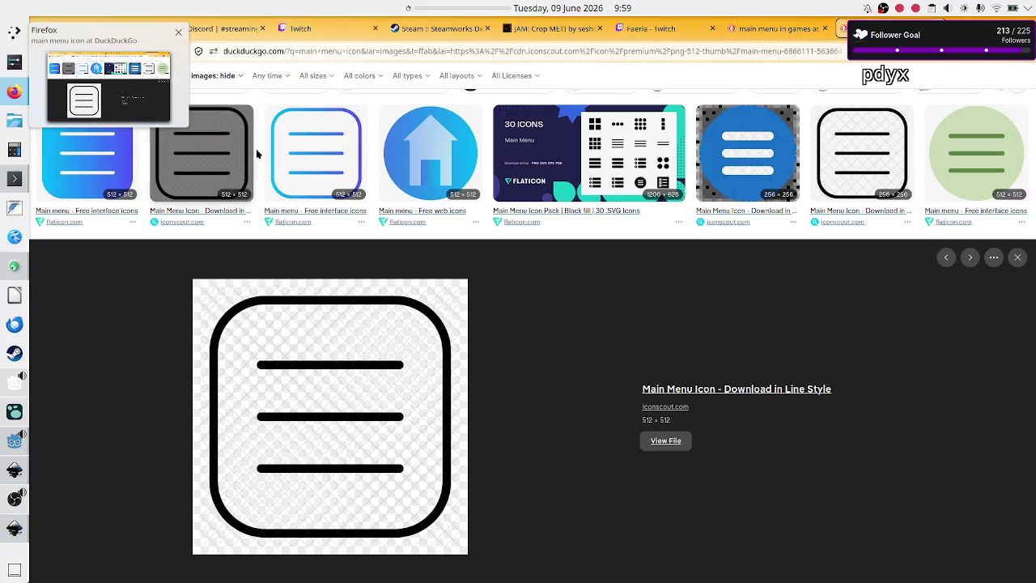
# - Glance at the weekly stream schedule in the Discord tab, then return to Inkscape
pyautogui.click(225, 31)
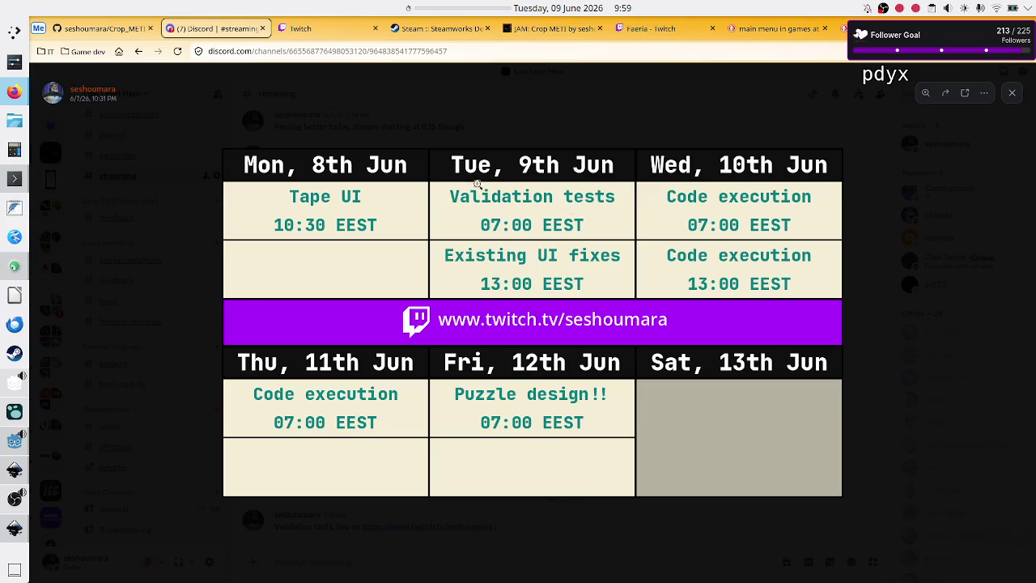
pyautogui.click(14, 532)
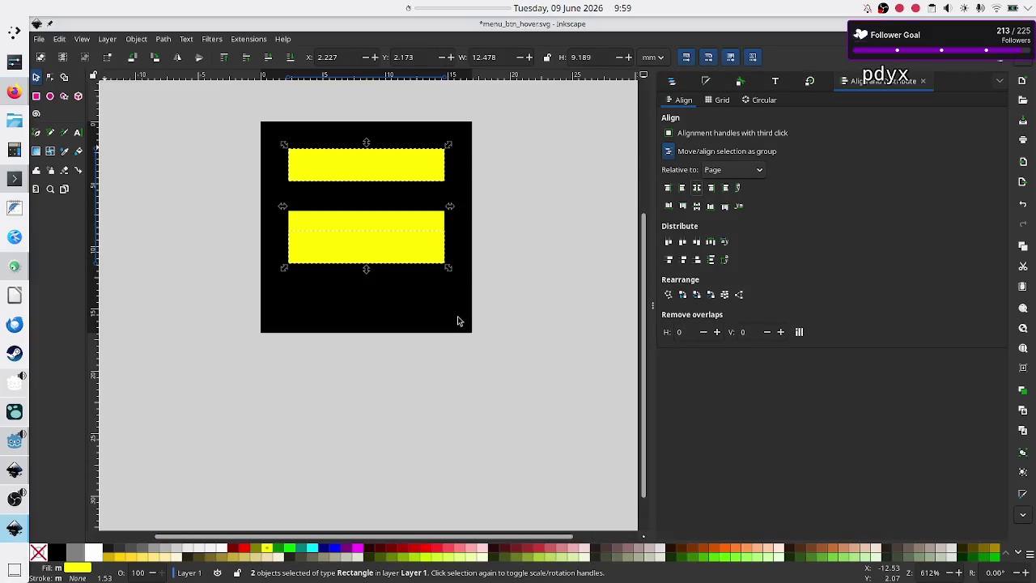
# - Nudge the lower yellow bar down one step
pyautogui.click(557, 279)
pyautogui.click(391, 240)
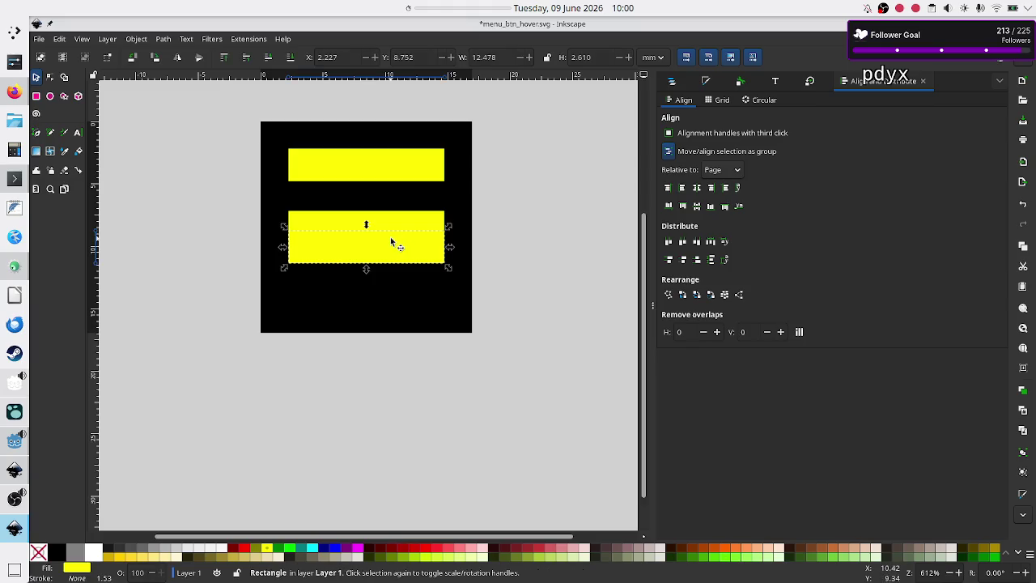
pyautogui.press('Down')
pyautogui.press('Down')
pyautogui.press('Down')
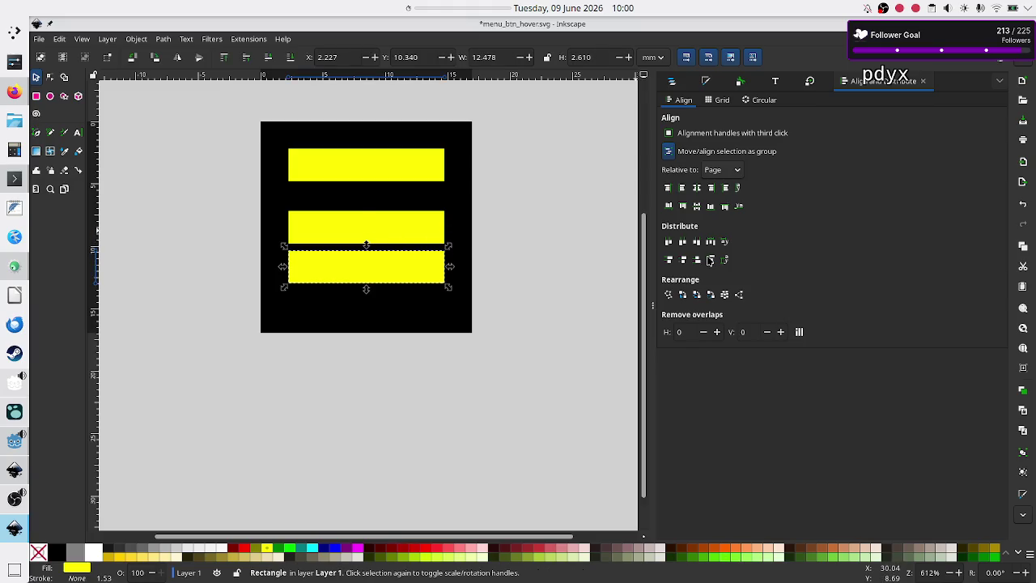
# - Select all three yellow bars and distribute them with even vertical gaps
pyautogui.click(398, 166)
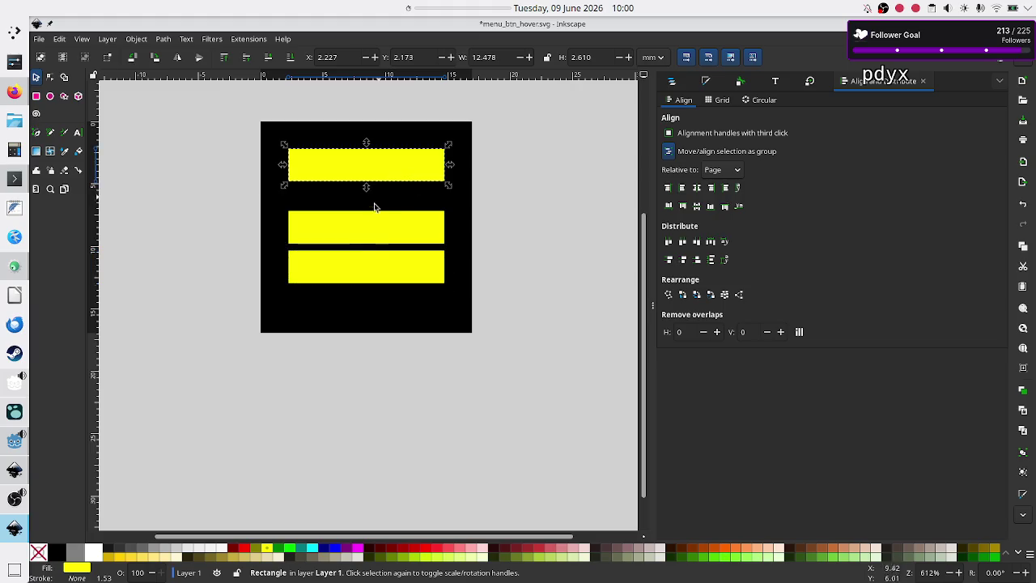
pyautogui.click(365, 240)
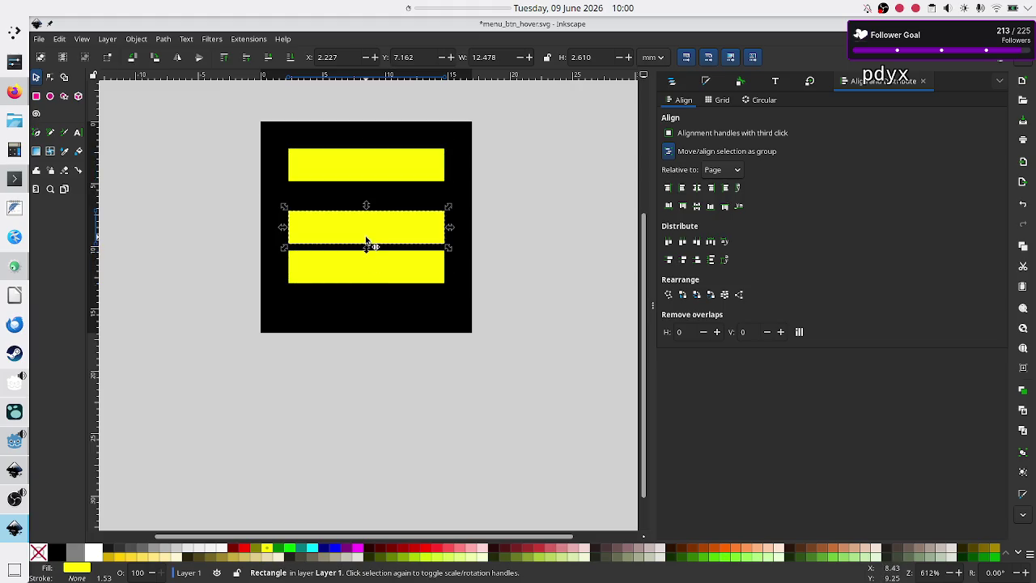
pyautogui.click(389, 174)
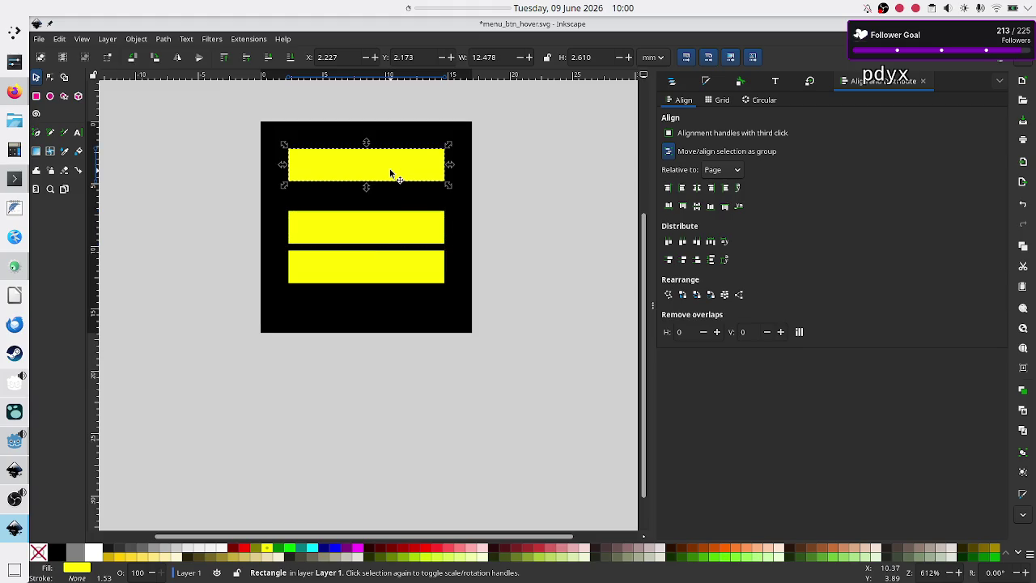
pyautogui.keyDown('shift'); pyautogui.click(375, 229); pyautogui.keyUp('shift')
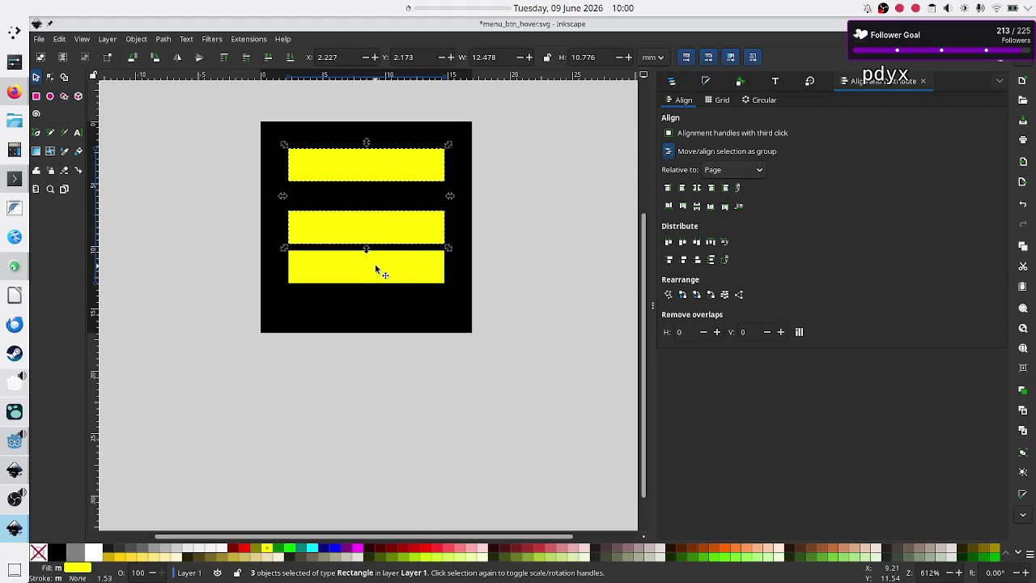
pyautogui.keyDown('shift'); pyautogui.click(375, 267); pyautogui.keyUp('shift')
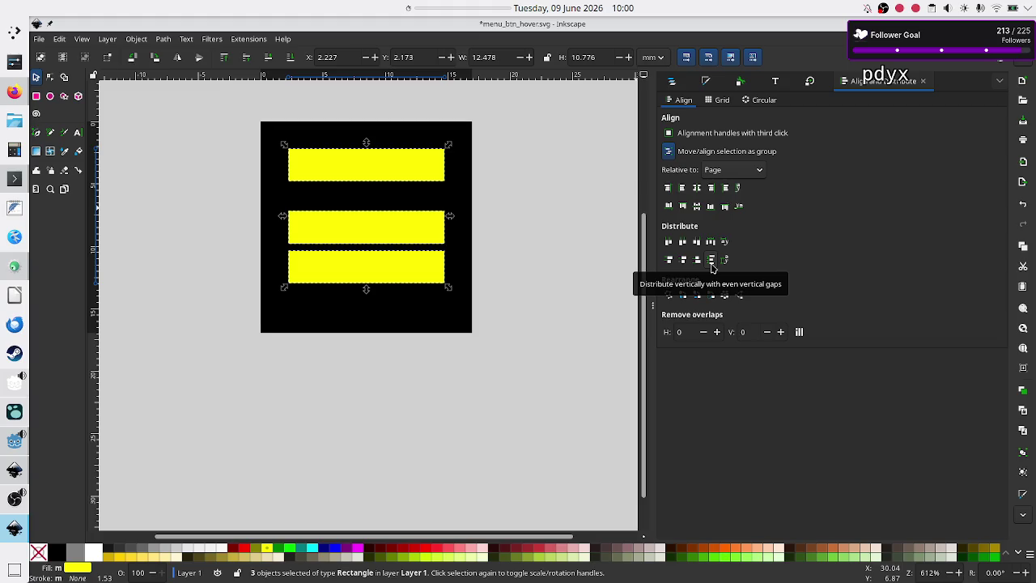
pyautogui.click(711, 260)
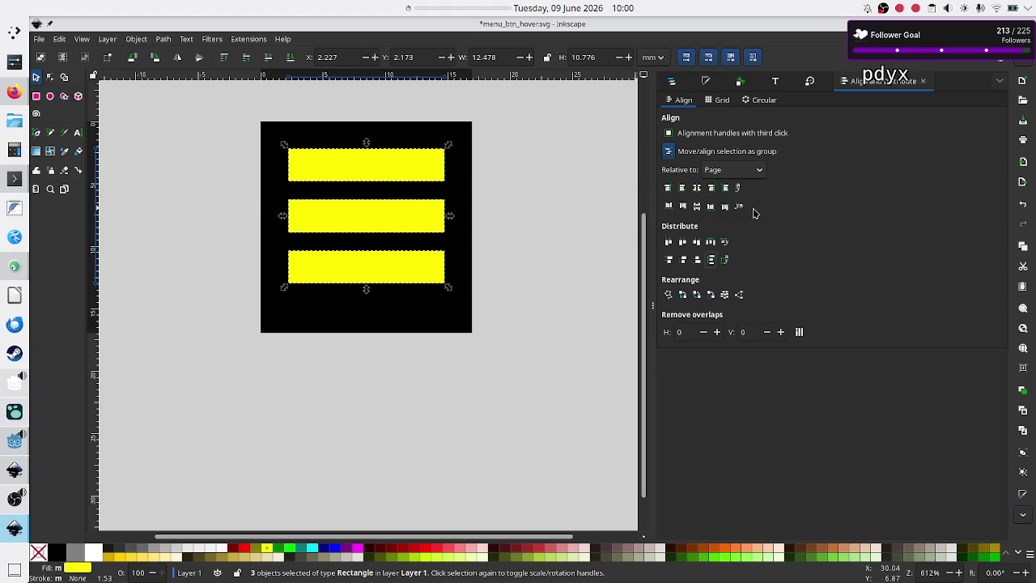
pyautogui.rightClick(394, 168)
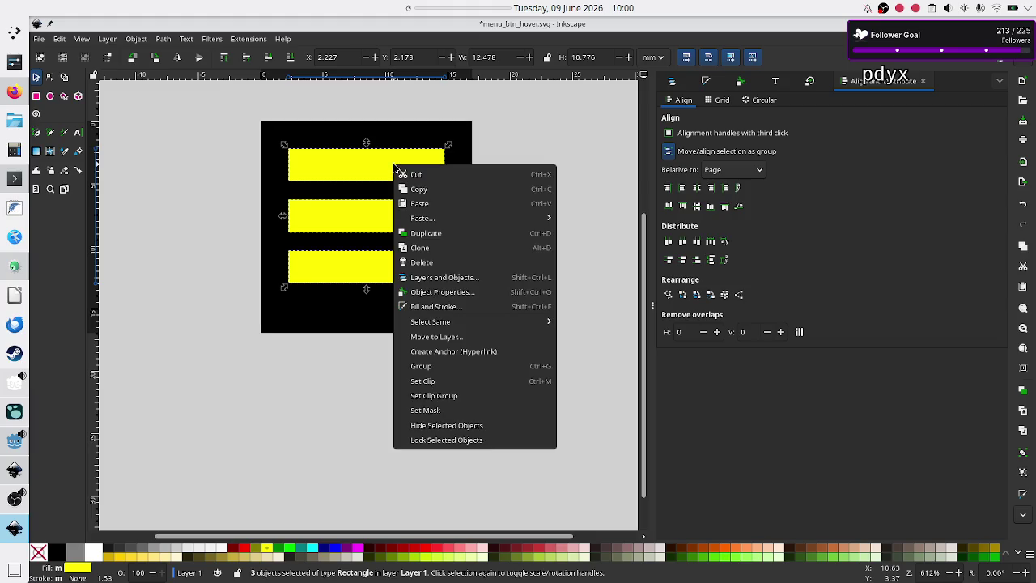
# - Group the three yellow bars into a 12.478 × 10.776 group and centre it horizontally on the page
pyautogui.click(455, 369)
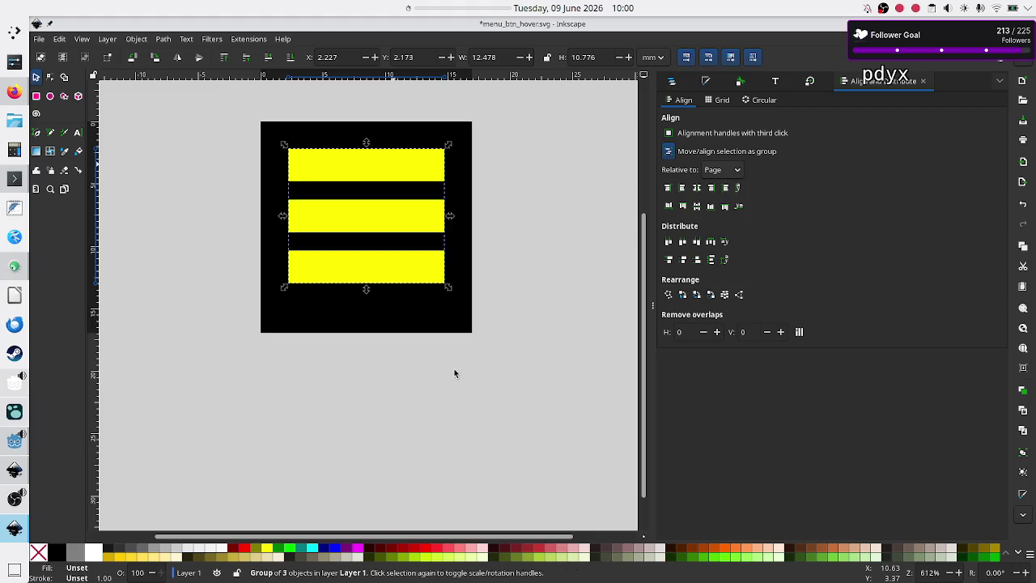
pyautogui.click(698, 188)
pyautogui.click(710, 84)
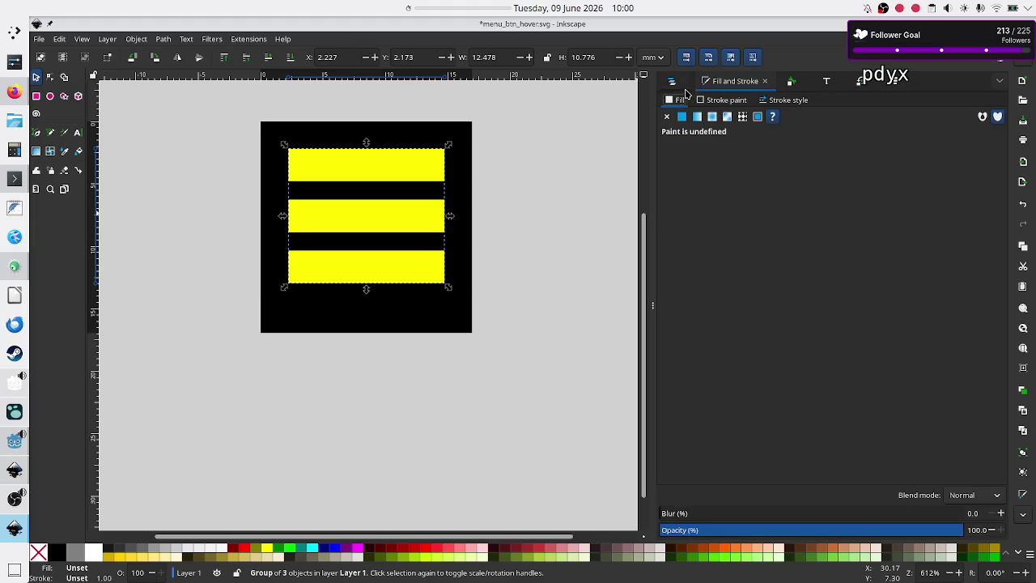
# - Check the group's object properties and reduce the grid arrangement rows to 1
pyautogui.click(790, 85)
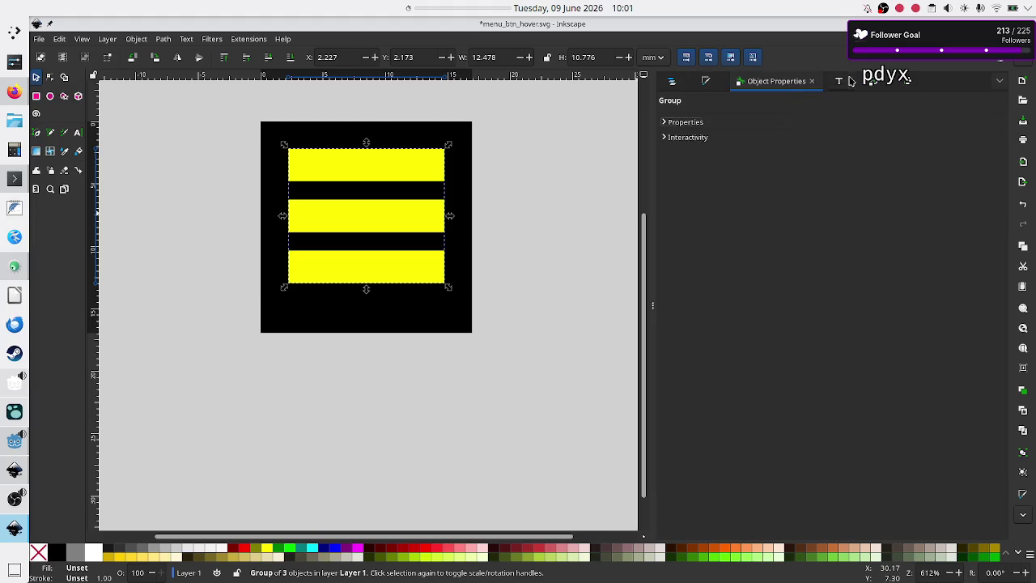
pyautogui.click(906, 81)
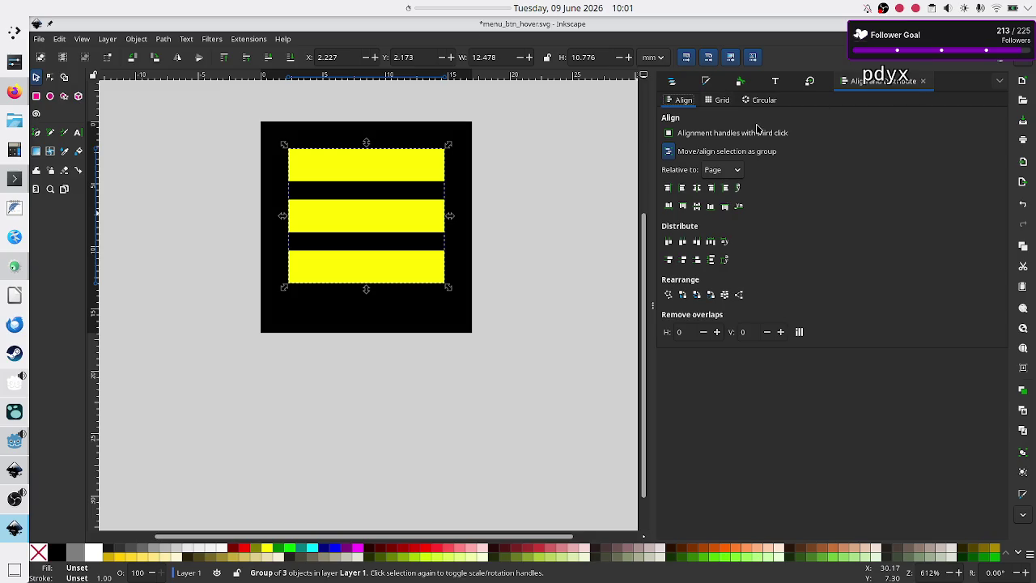
pyautogui.click(717, 100)
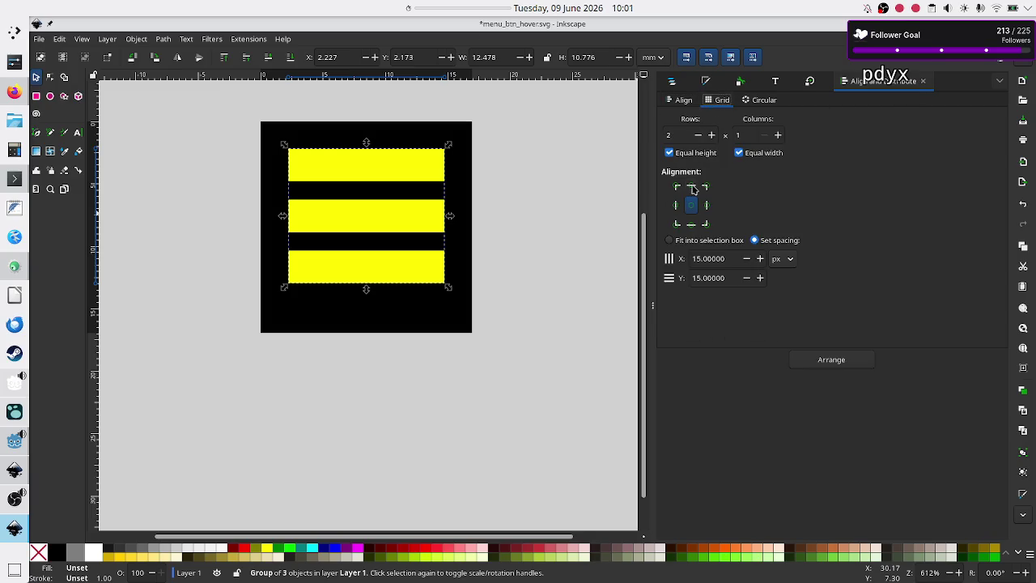
pyautogui.click(699, 136)
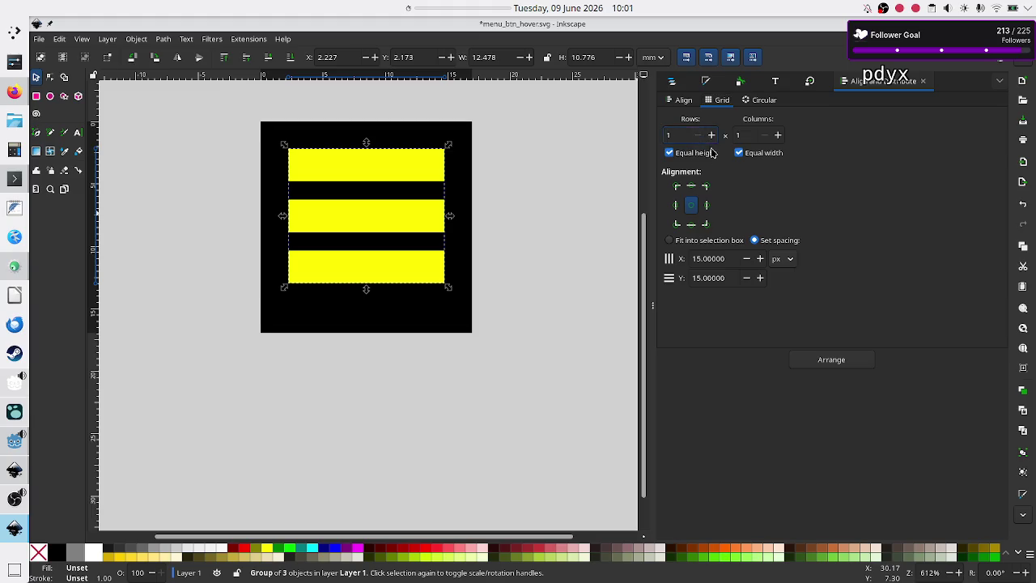
pyautogui.click(682, 101)
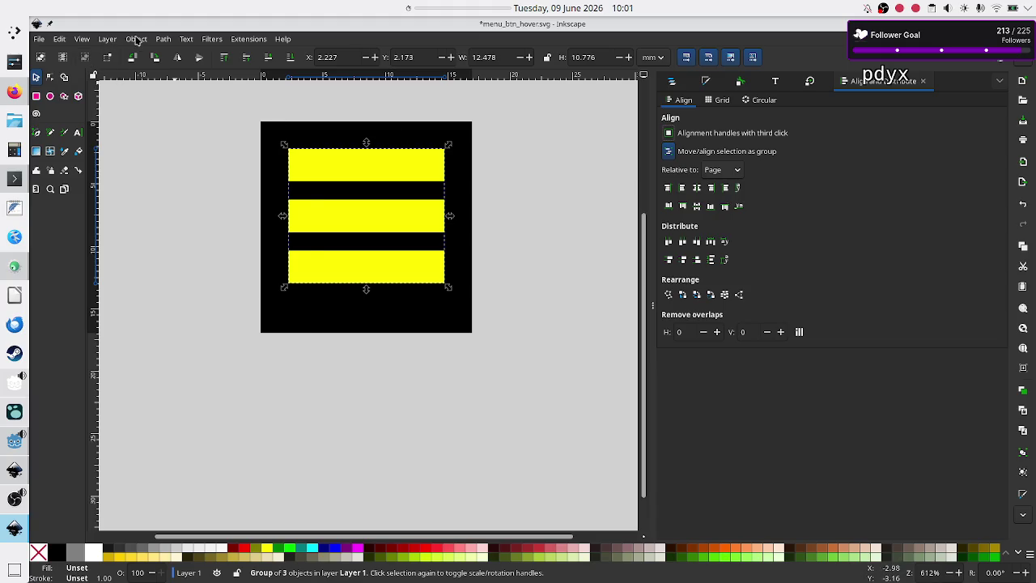
# - Move the three-bar group up near the top of the black square, to X 2.227, Y 1.050
pyautogui.click(135, 40)
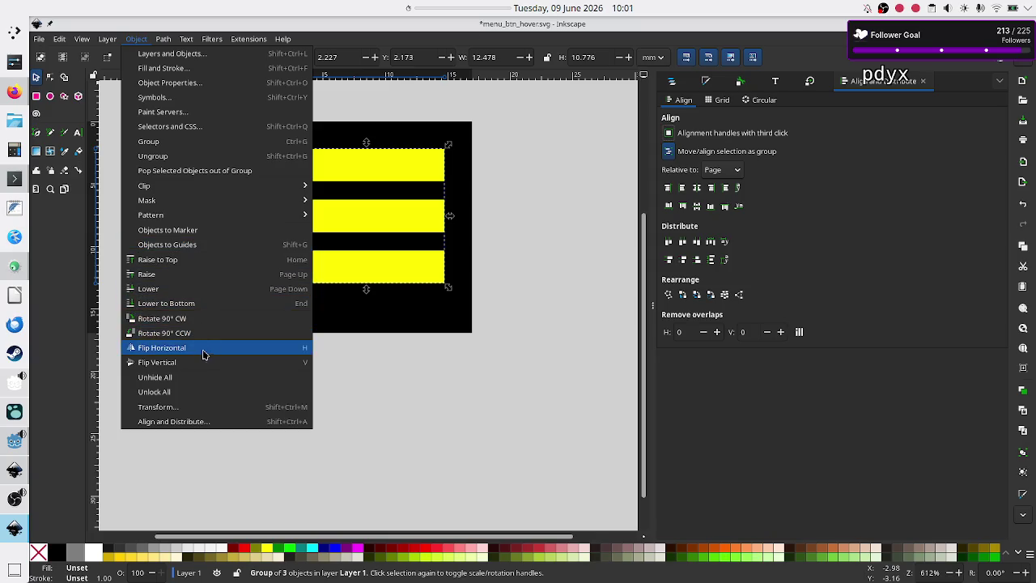
pyautogui.moveTo(162, 39)
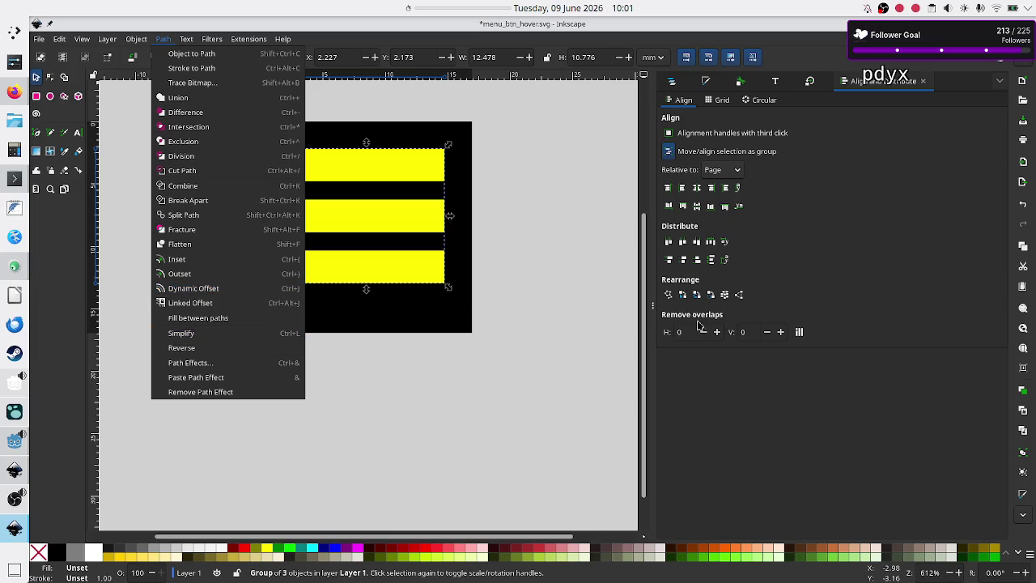
pyautogui.click(556, 372)
pyautogui.click(366, 391)
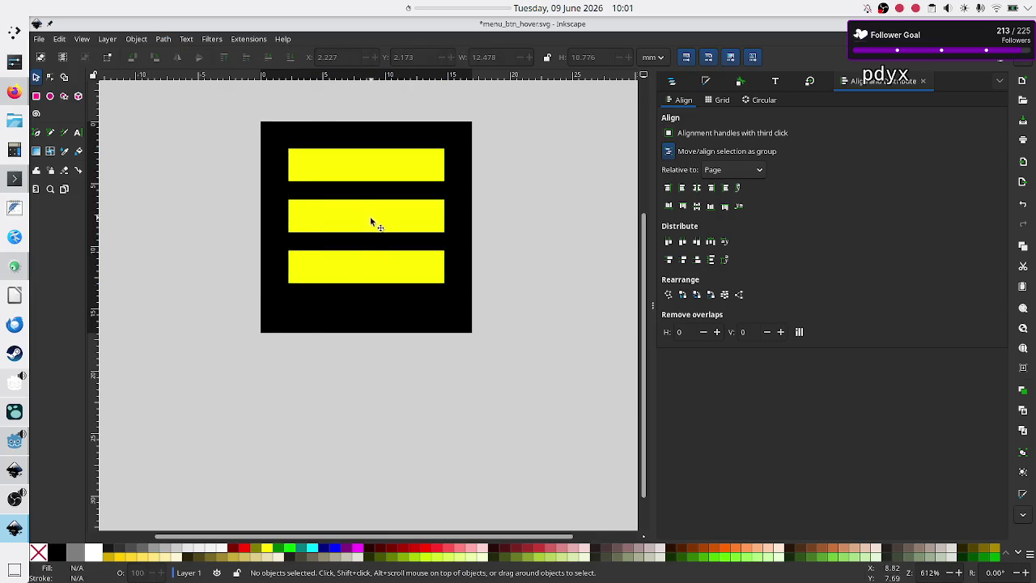
pyautogui.click(375, 260)
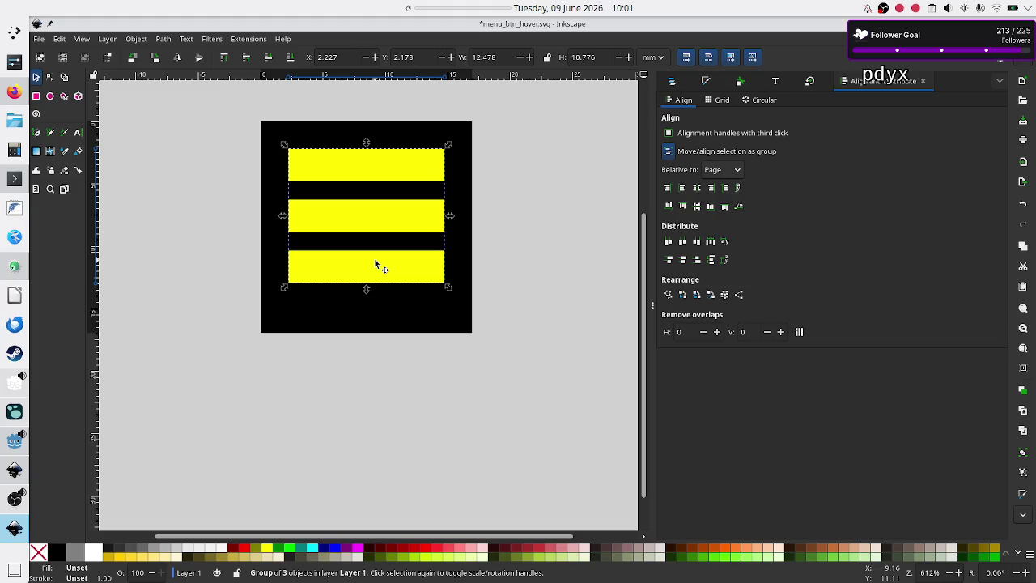
pyautogui.moveTo(375, 261); pyautogui.dragTo(375, 242)
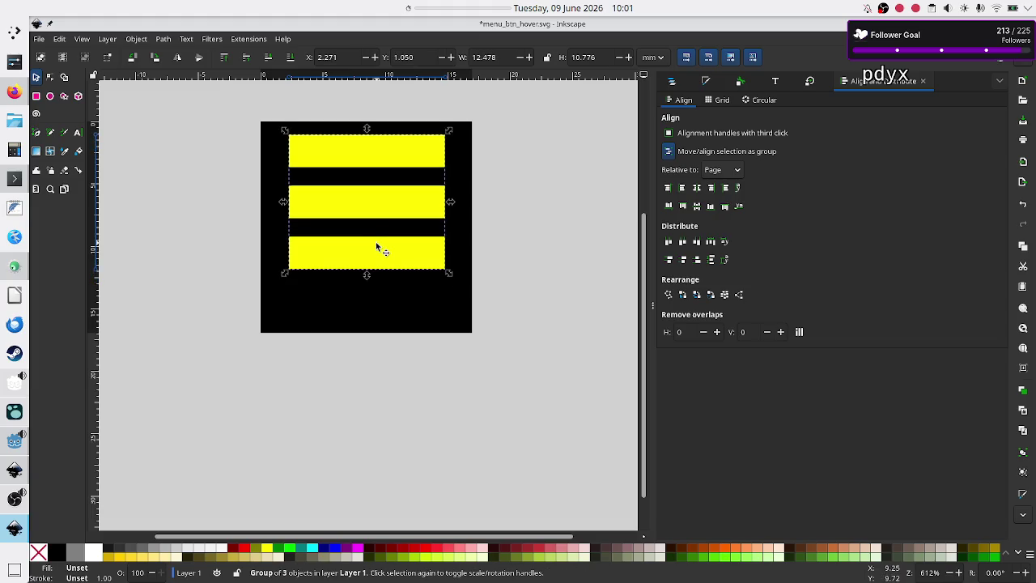
pyautogui.click(697, 194)
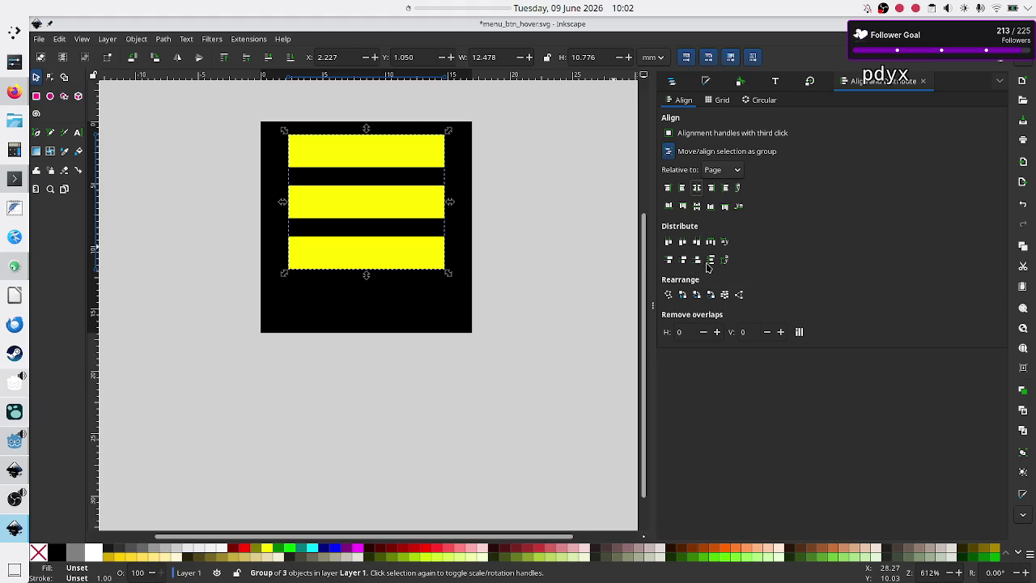
# - Centre the bar group on the vertical axis relative to the page, then switch to Firefox
pyautogui.click(710, 261)
pyautogui.click(17, 100)
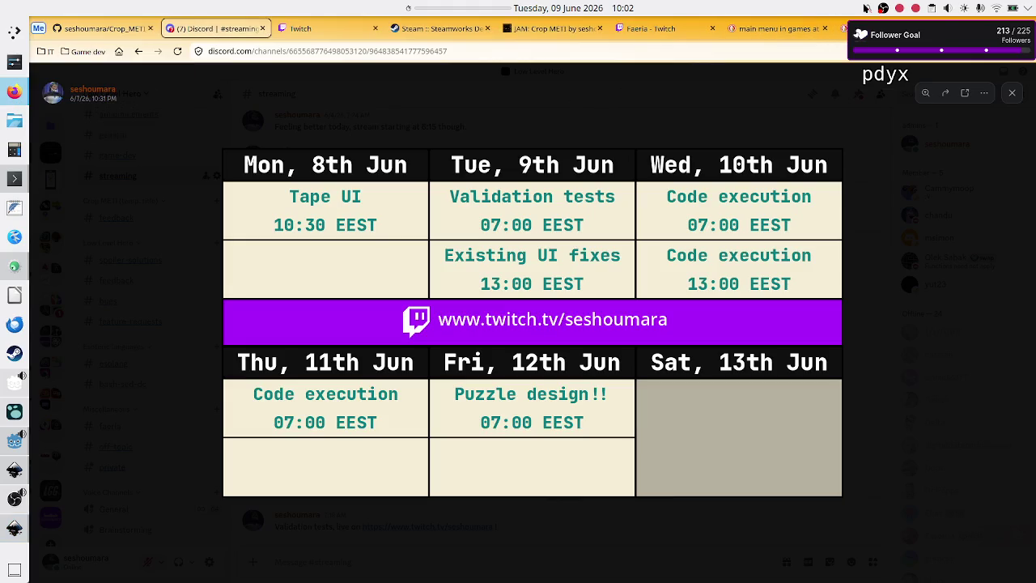
# - Search DuckDuckGo for 'inkscape center group in page'
pyautogui.click(882, 28)
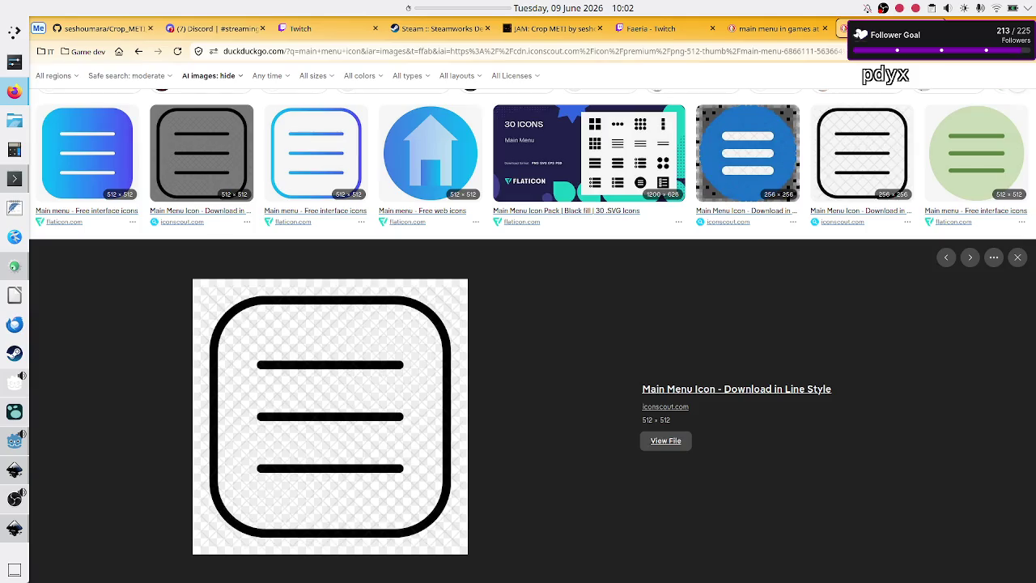
pyautogui.click(289, 46)
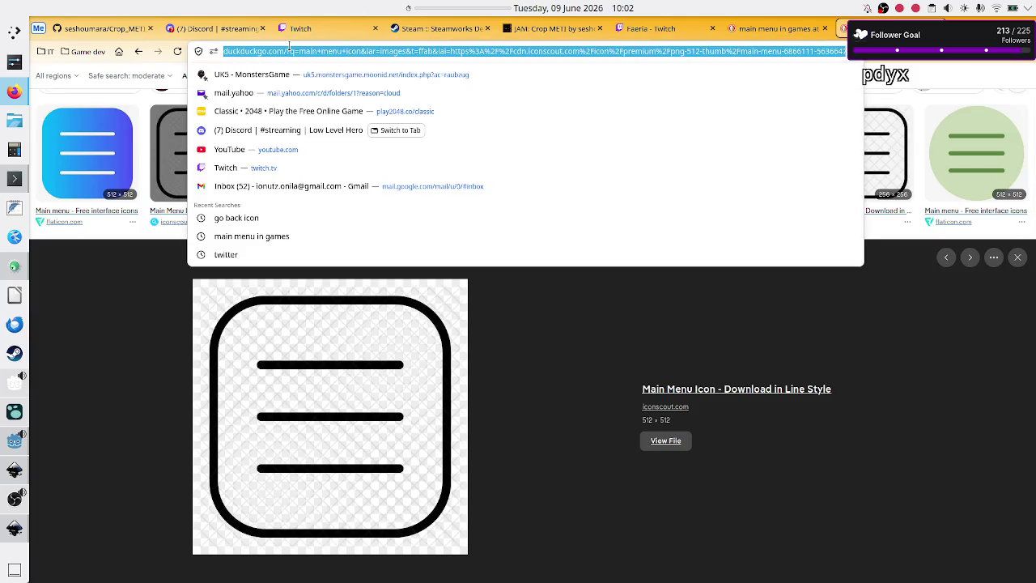
pyautogui.write('inkscape ')
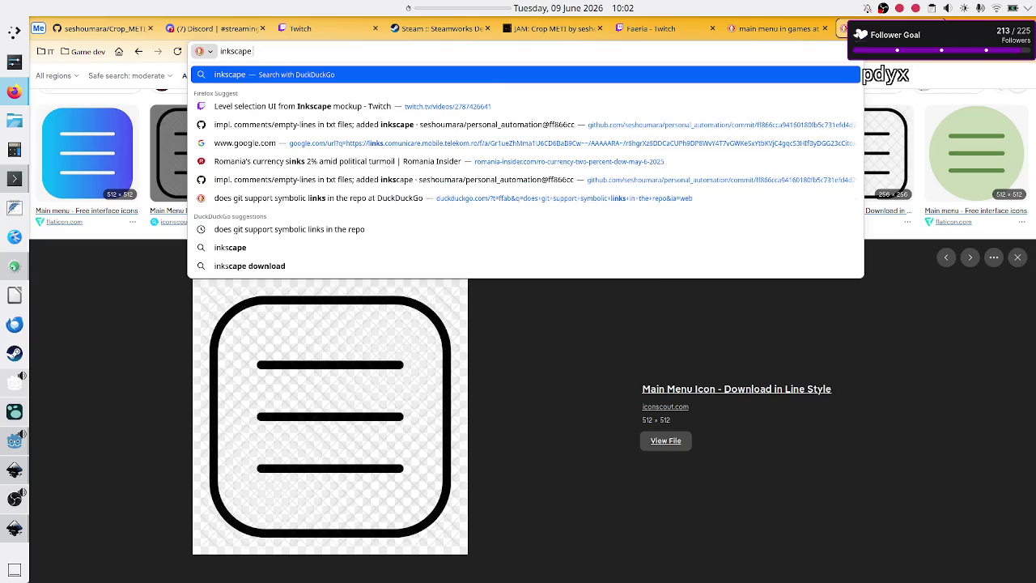
pyautogui.write('center group in')
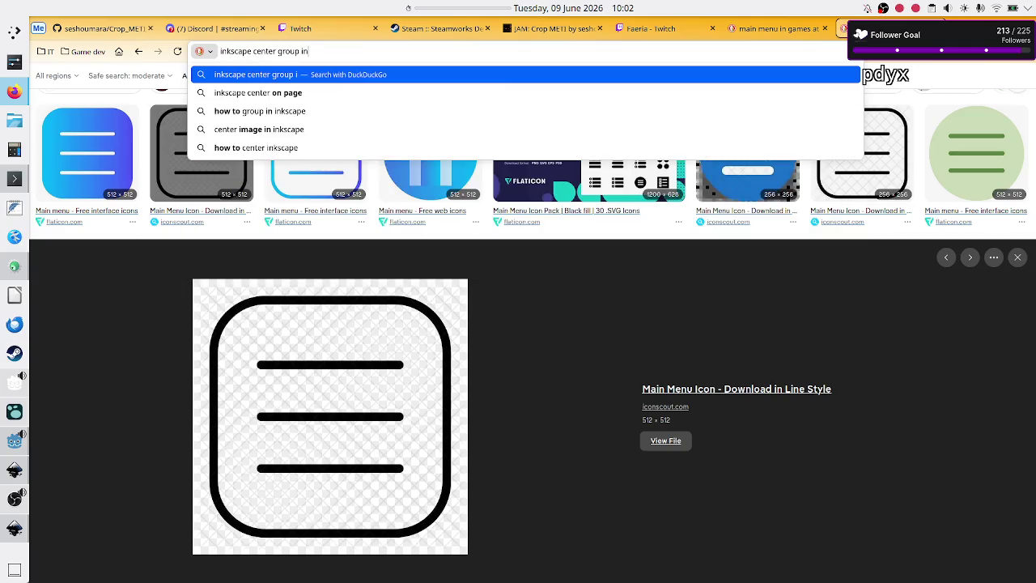
pyautogui.write(' page')
pyautogui.press('Return')
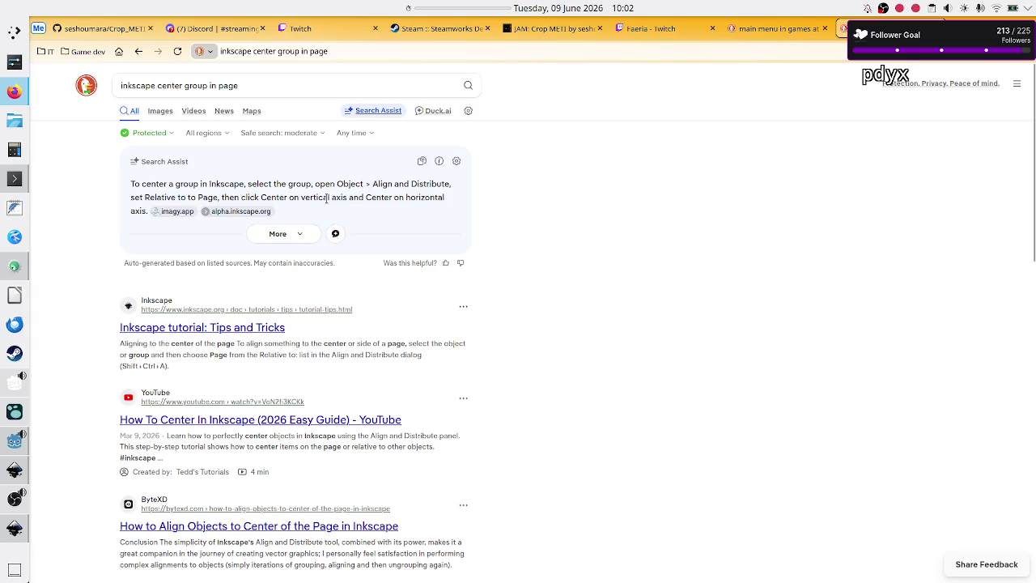
# - Back in Inkscape, centre the bar group vertically on the page, bringing it to Y 3.079
pyautogui.hotkey('alt', 'Tab')
pyautogui.hotkey('alt', 'Tab')
pyautogui.hotkey('alt', 'Tab')
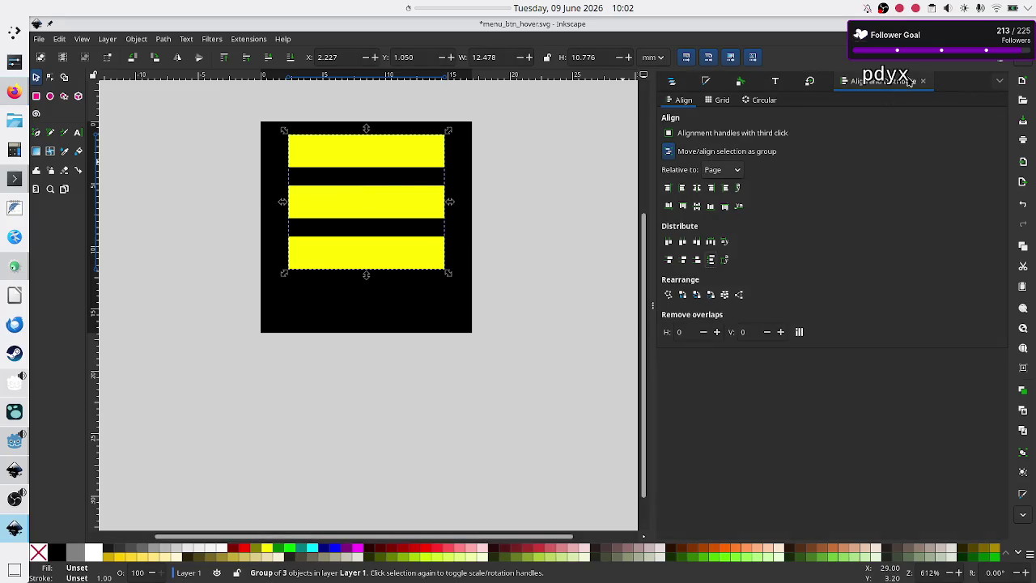
pyautogui.hotkey('alt', 'Tab')
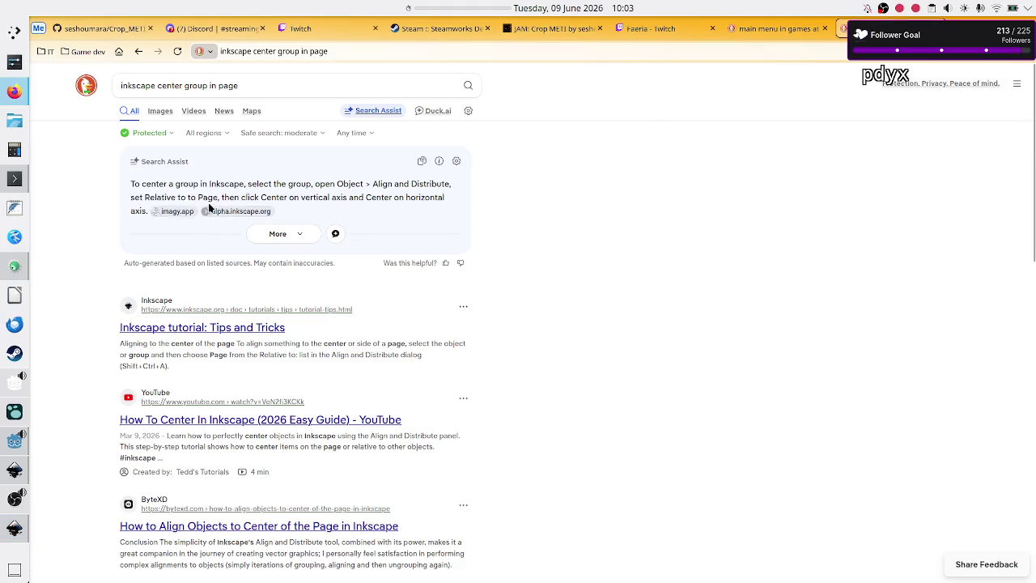
pyautogui.hotkey('alt', 'Tab')
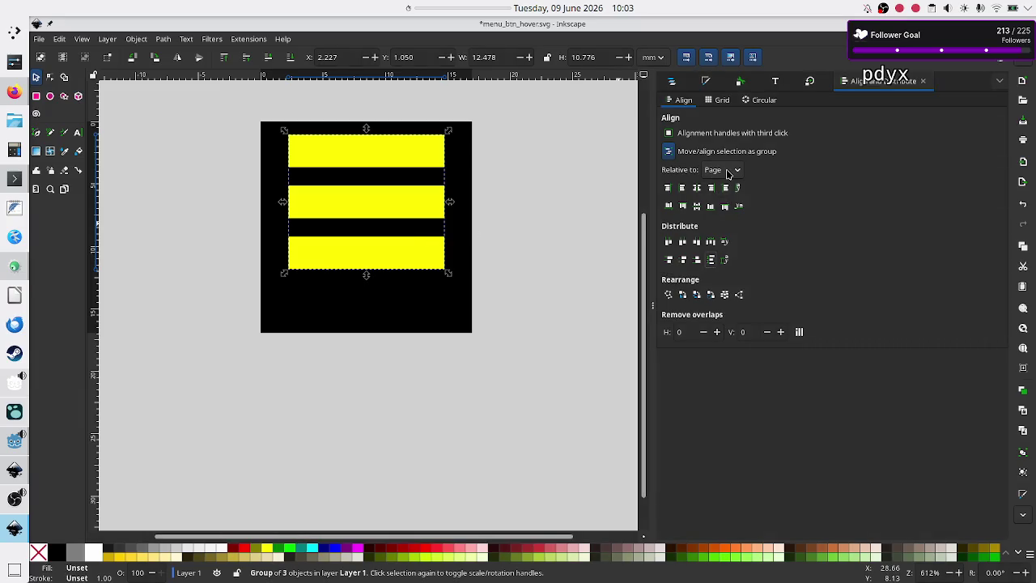
pyautogui.hotkey('alt', 'Tab')
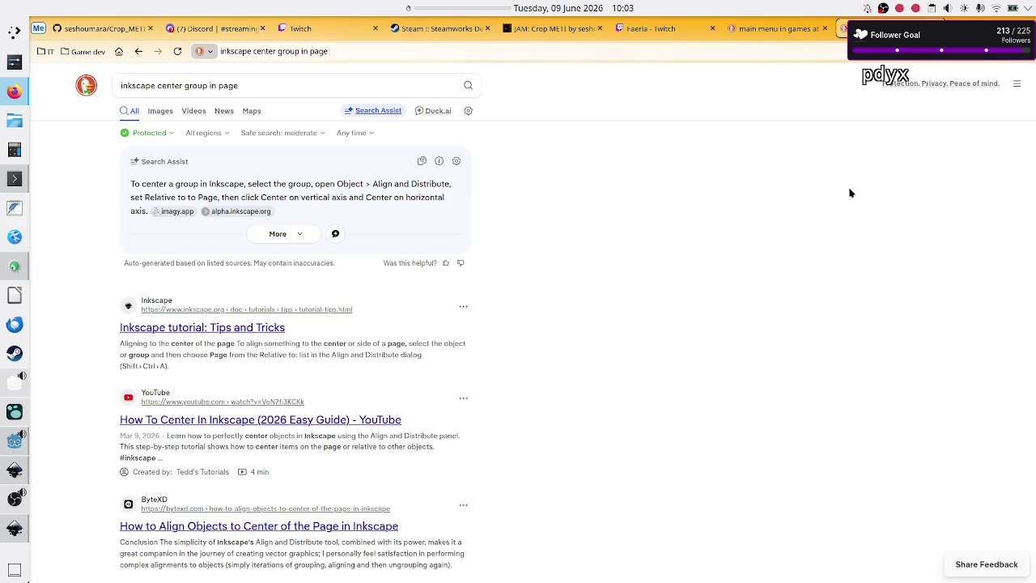
pyautogui.hotkey('alt', 'Tab')
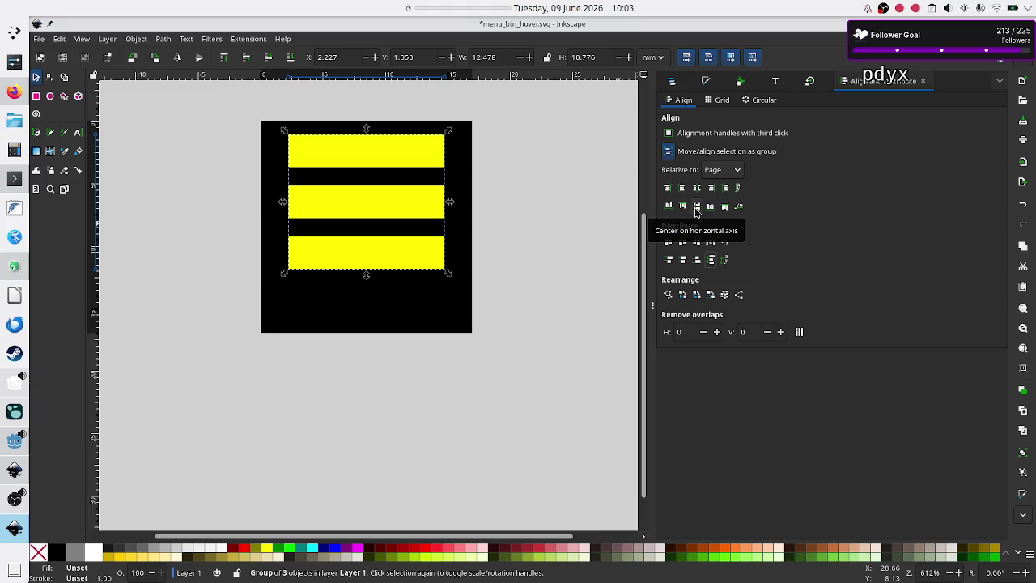
pyautogui.click(695, 208)
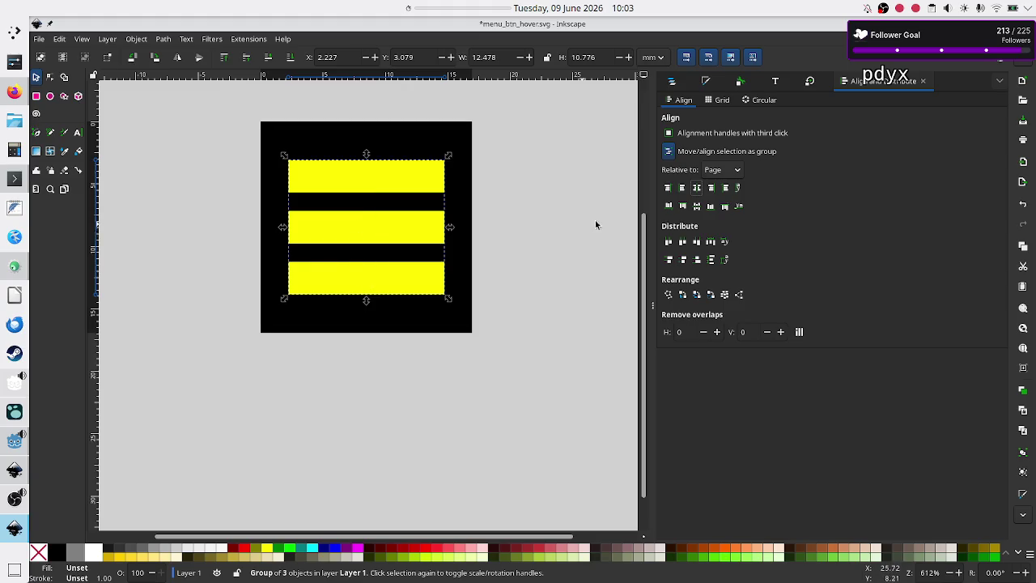
# - Centre the bar group on the horizontal axis at X 2.227, Y 3.079, then reselect it
pyautogui.click(697, 212)
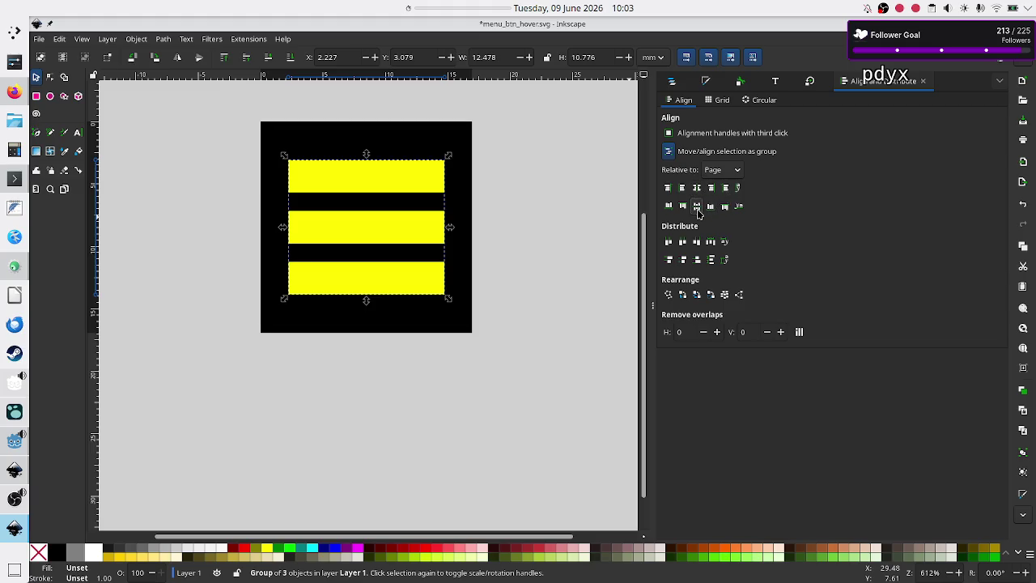
pyautogui.click(538, 258)
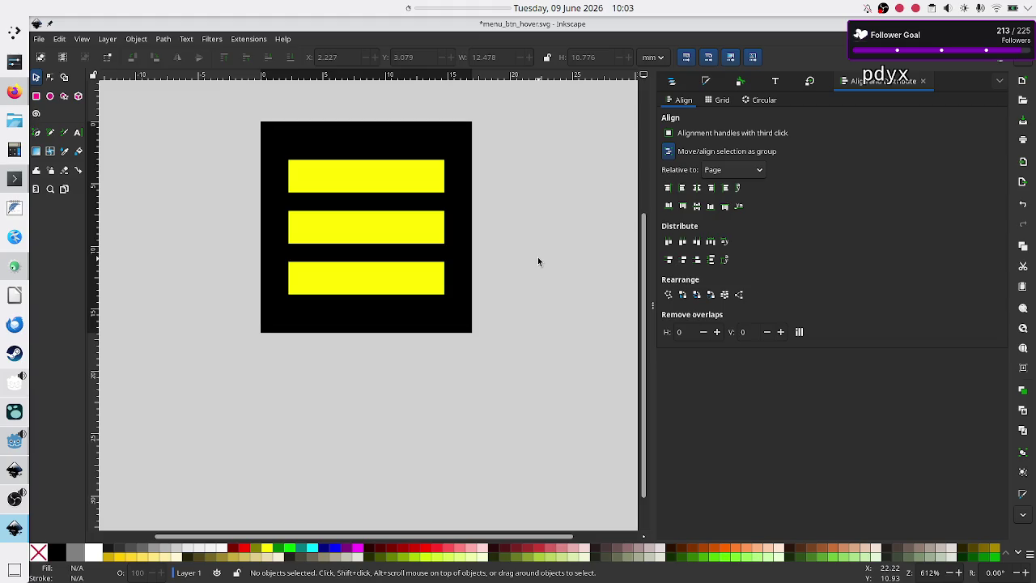
pyautogui.click(368, 172)
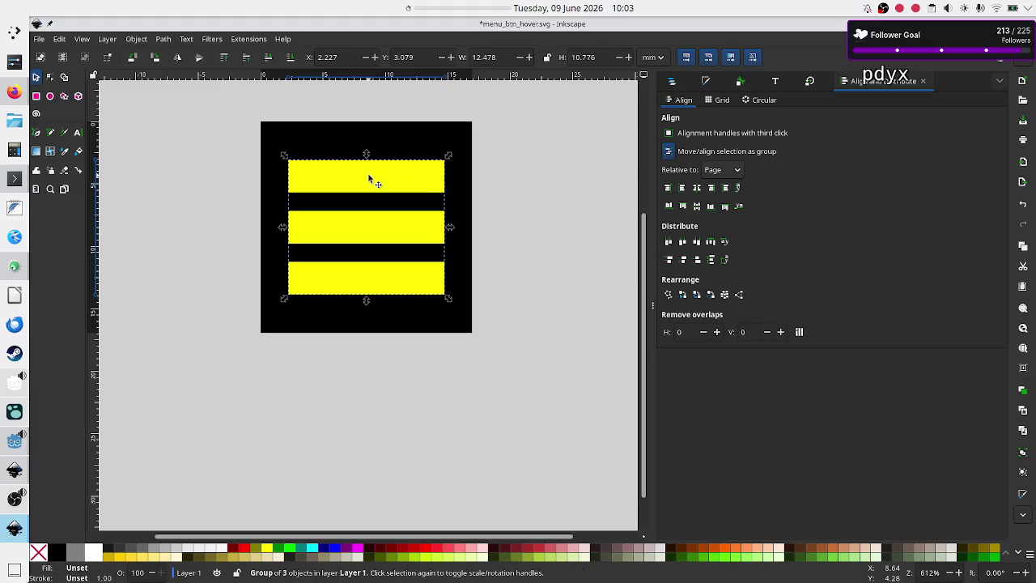
pyautogui.rightClick(367, 229)
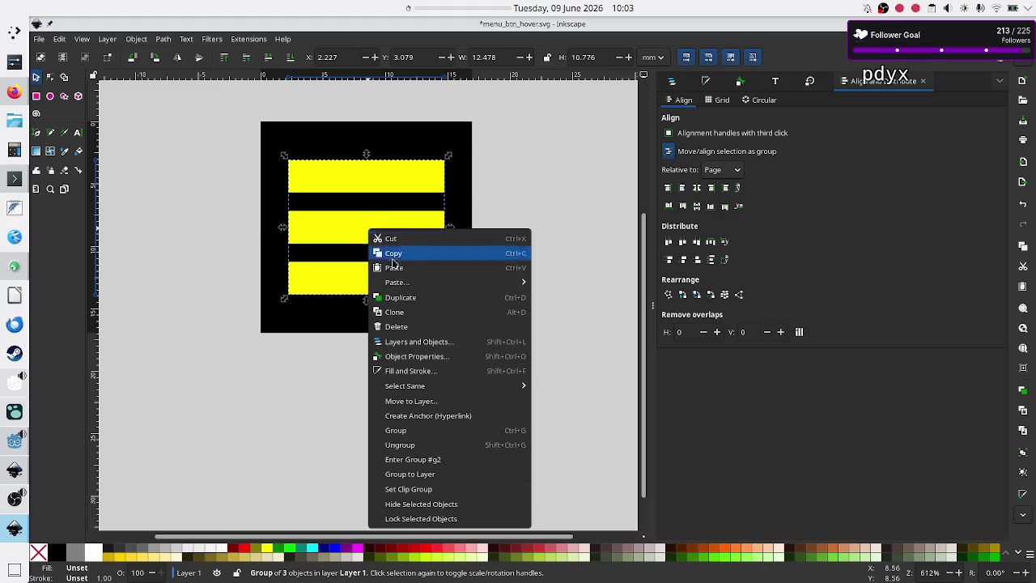
# - Ungroup the bars and switch units to pixels to check each bar's position
pyautogui.click(425, 444)
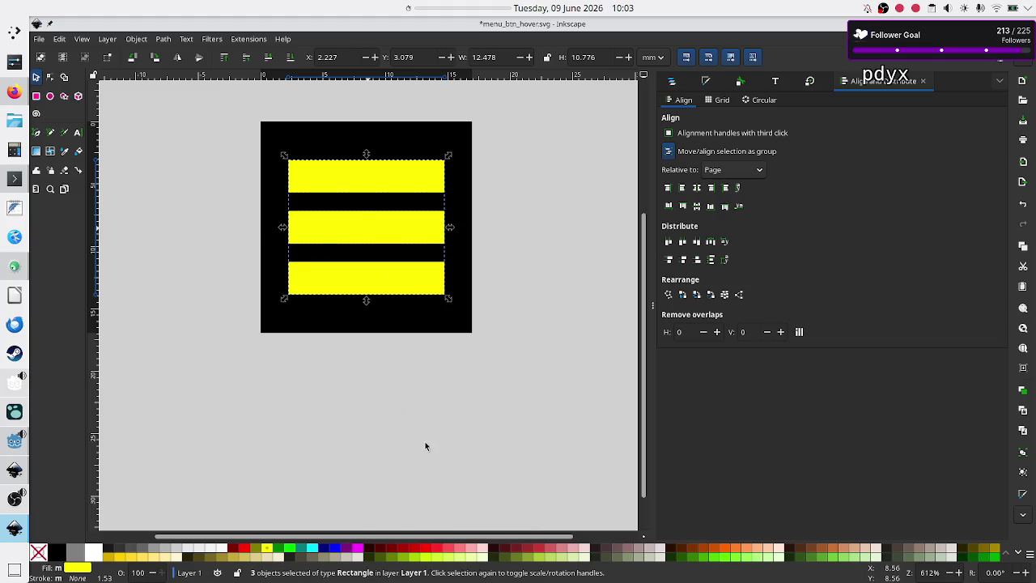
pyautogui.click(476, 393)
pyautogui.click(370, 176)
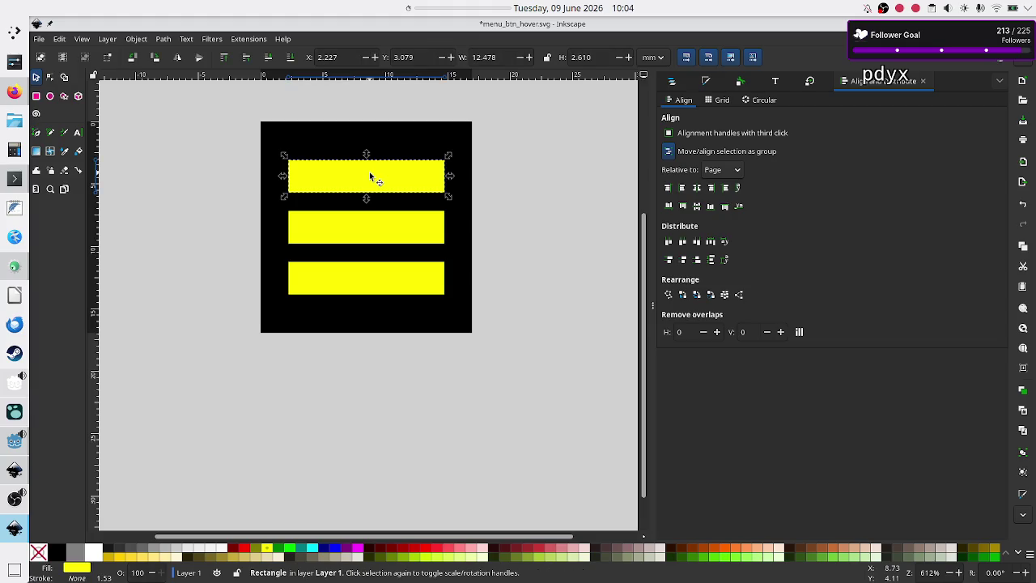
pyautogui.click(656, 57)
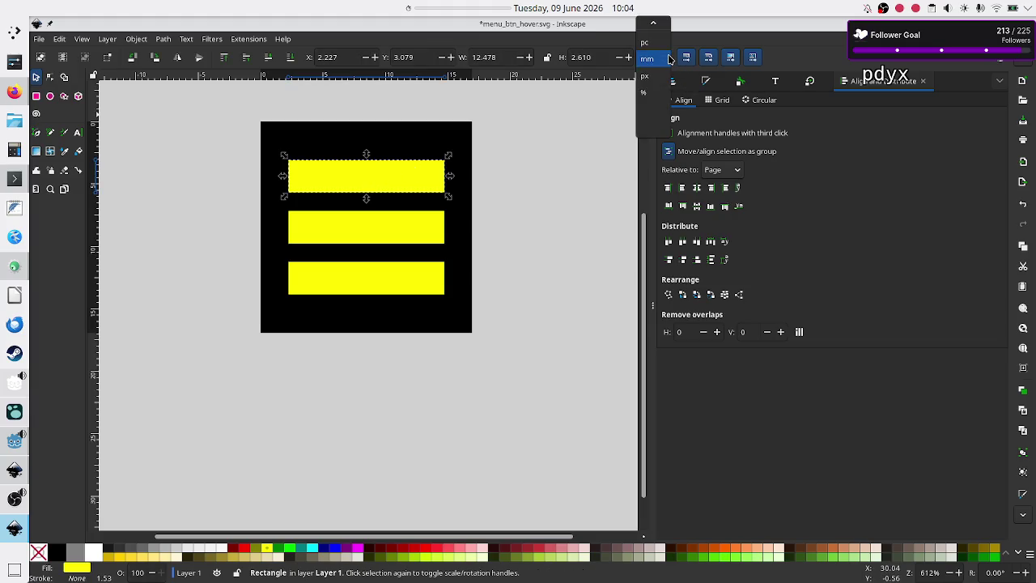
pyautogui.click(652, 76)
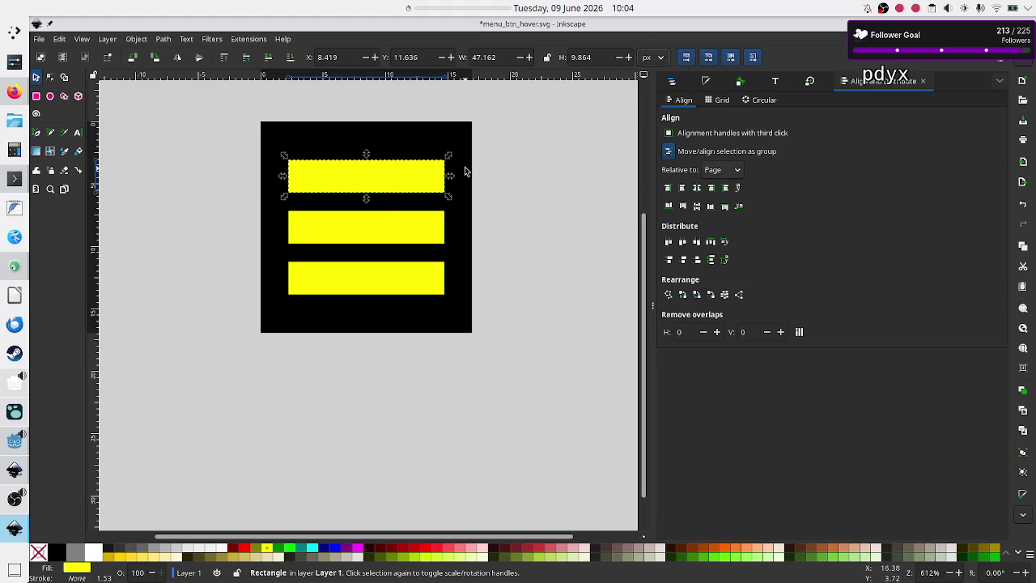
pyautogui.click(364, 219)
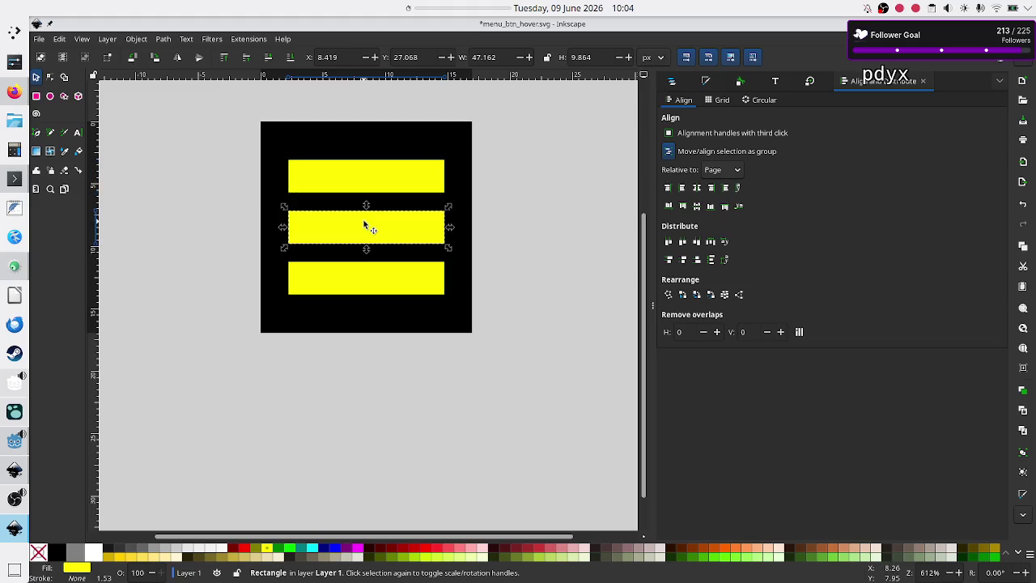
pyautogui.click(351, 271)
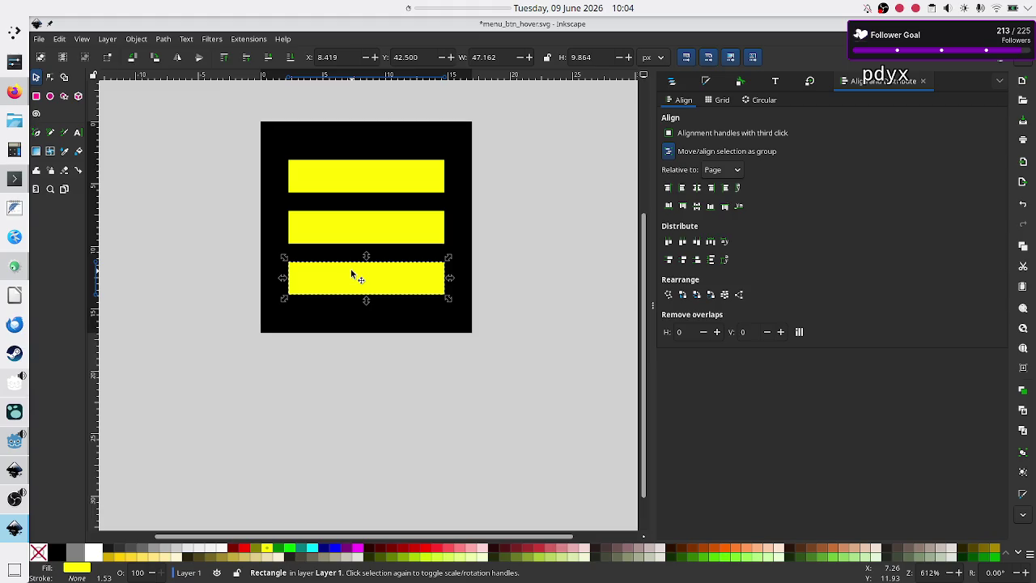
pyautogui.click(418, 389)
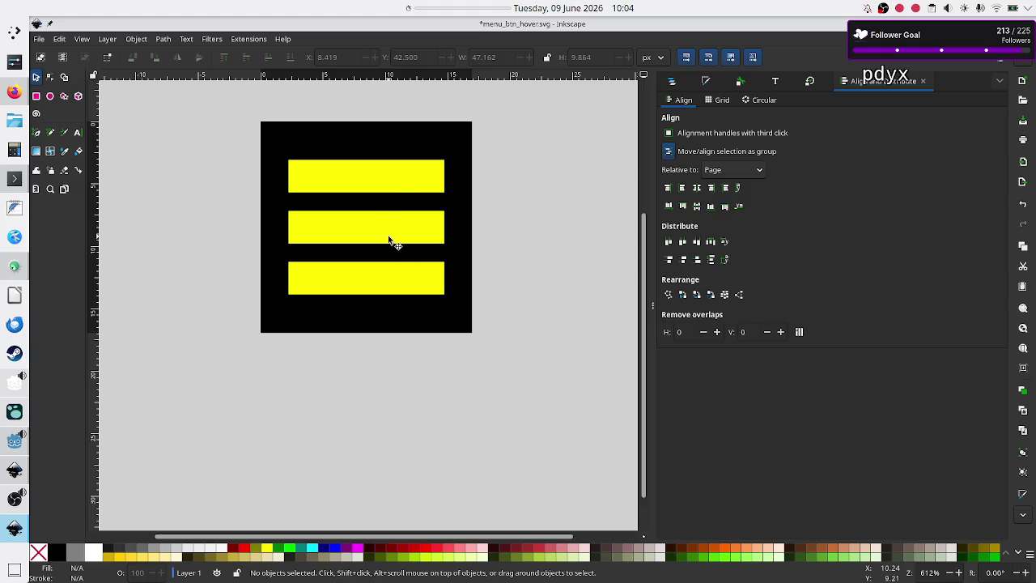
# - Nudge the top bar up and the bottom bar down, then select both
pyautogui.click(390, 176)
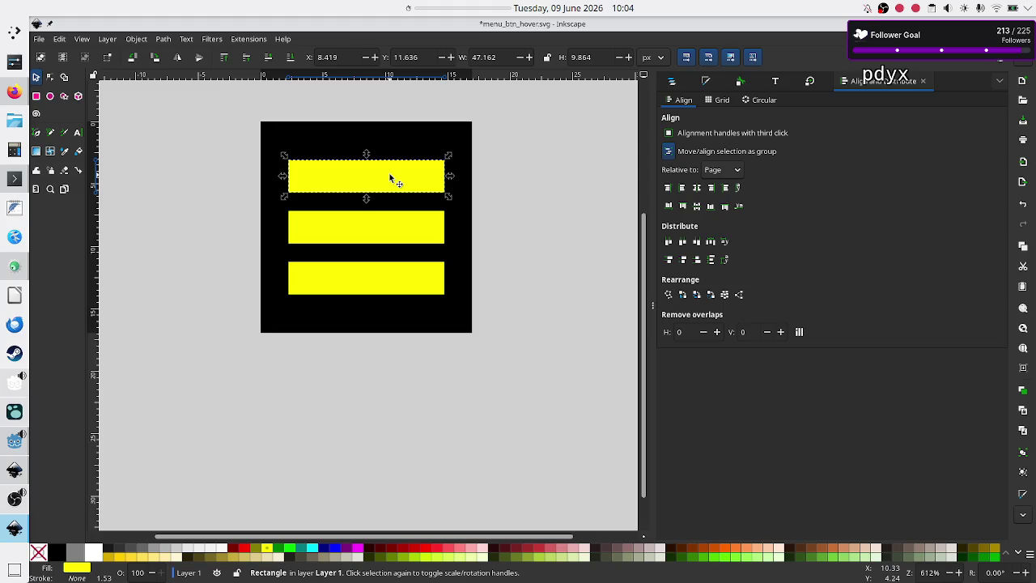
pyautogui.press('Up')
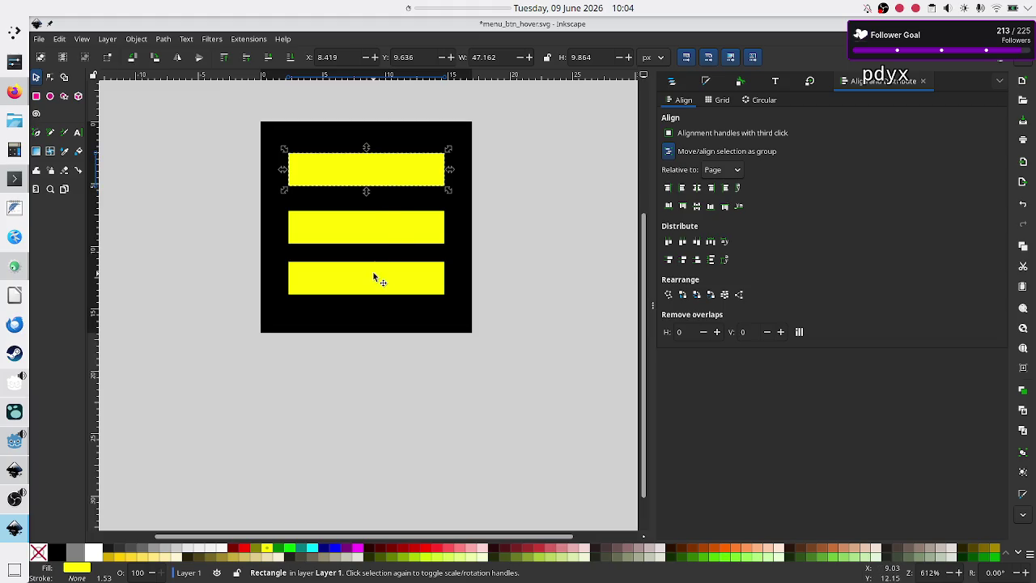
pyautogui.click(373, 277)
pyautogui.press('Down')
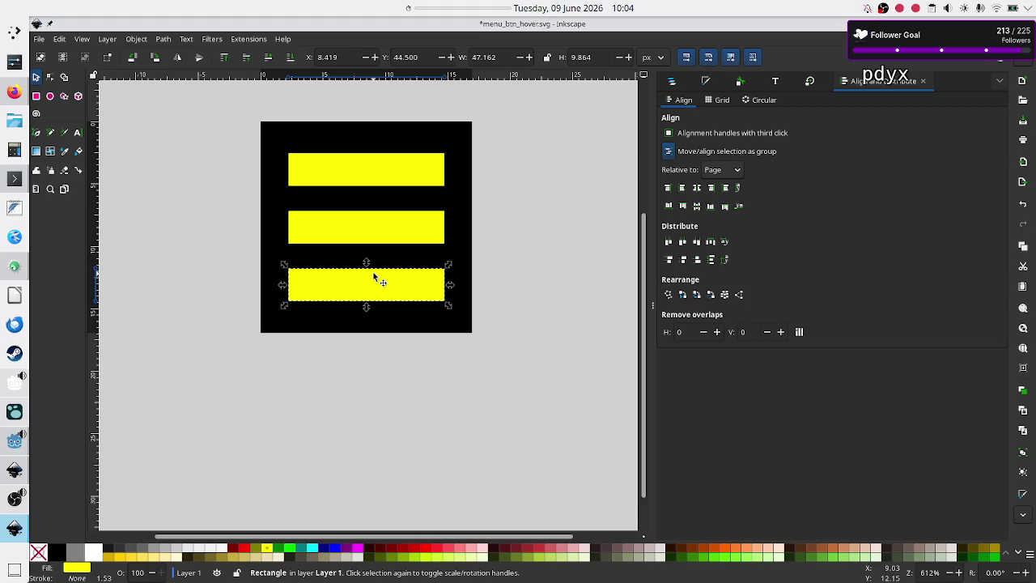
pyautogui.click(406, 375)
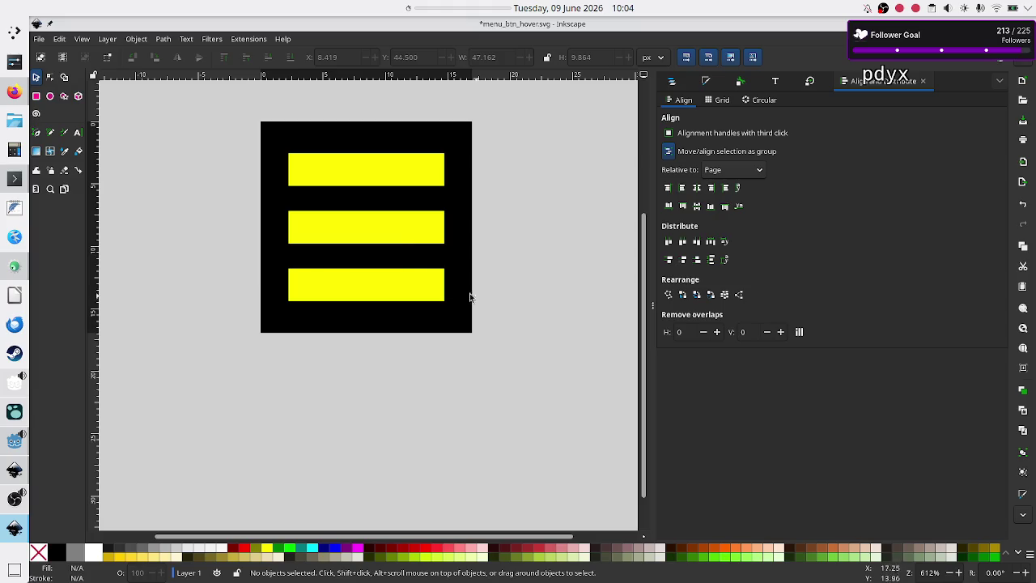
pyautogui.click(385, 184)
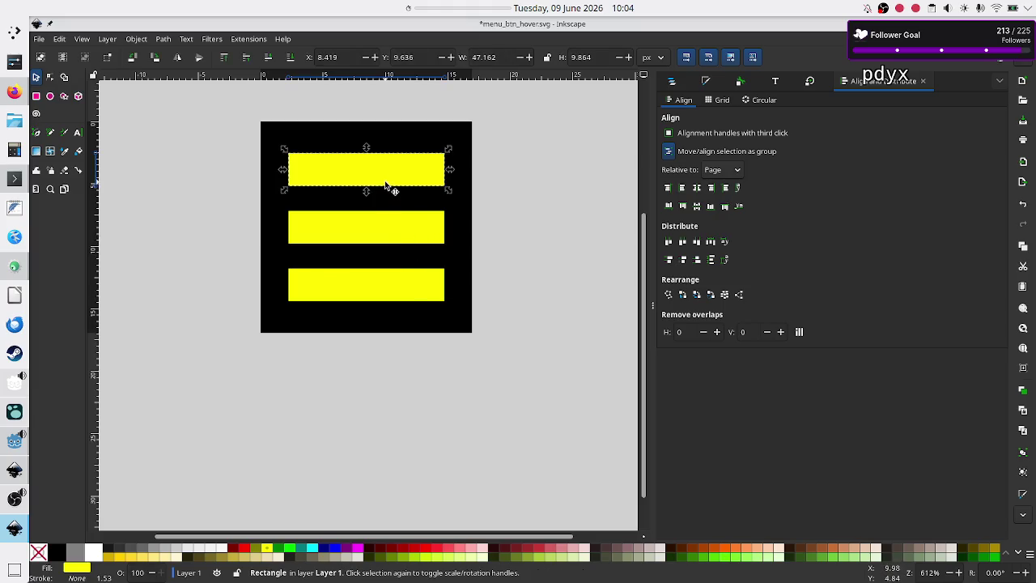
pyautogui.keyDown('shift'); pyautogui.click(364, 296); pyautogui.keyUp('shift')
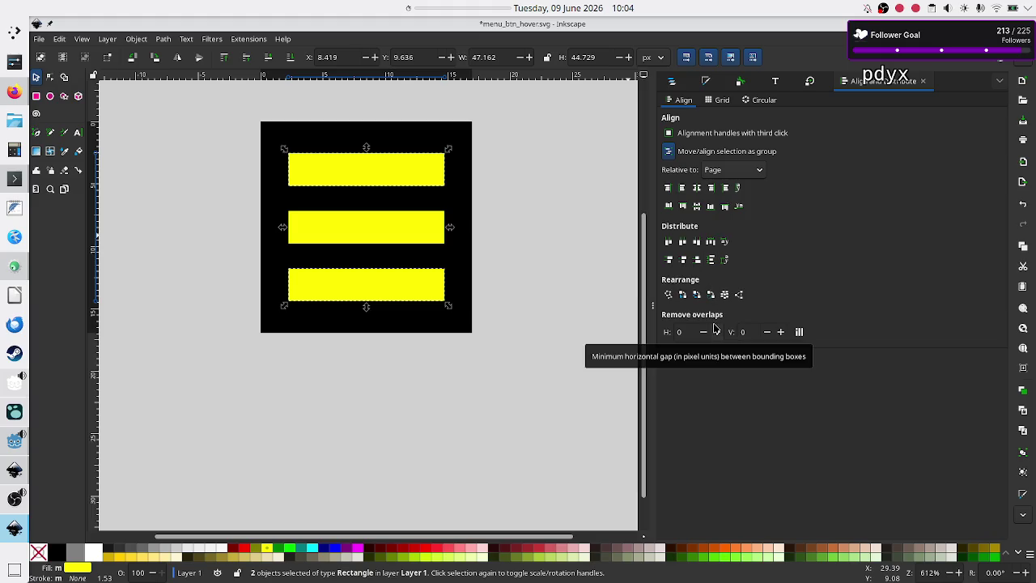
# - Distribute the top and bottom bars evenly, then nudge the bottom bar up one step
pyautogui.click(712, 259)
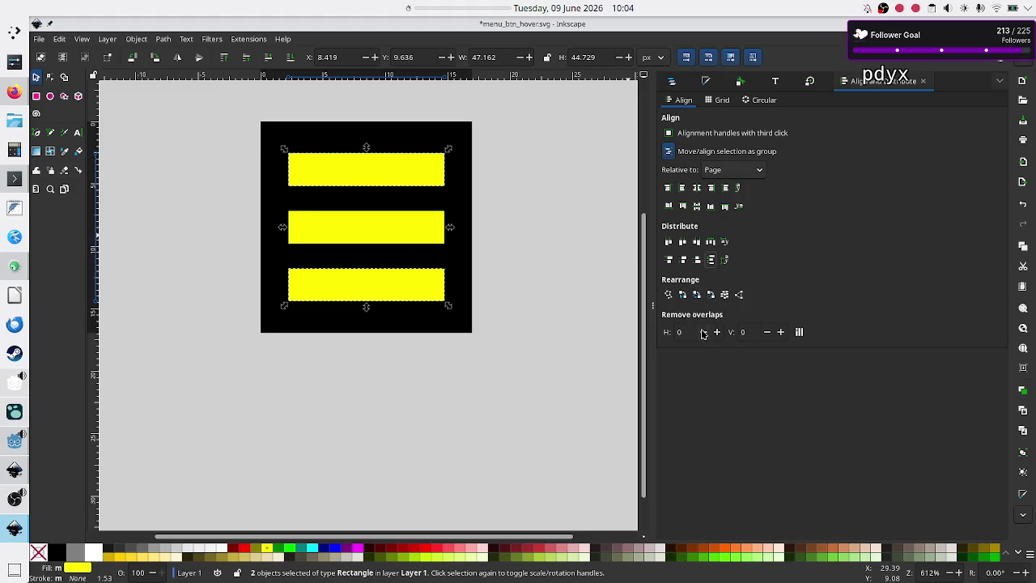
pyautogui.click(563, 357)
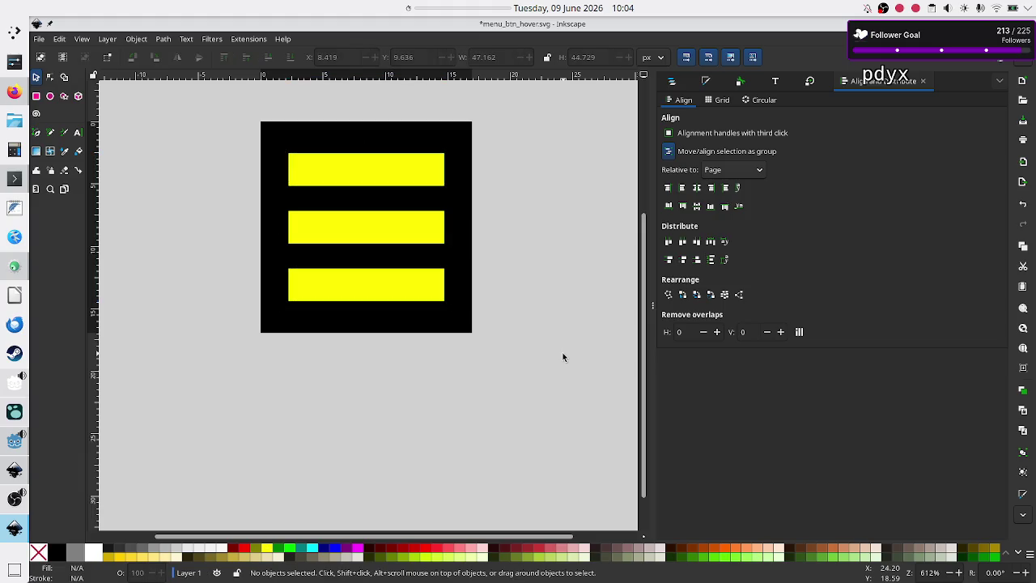
pyautogui.click(377, 287)
pyautogui.press('Up')
pyautogui.press('Up')
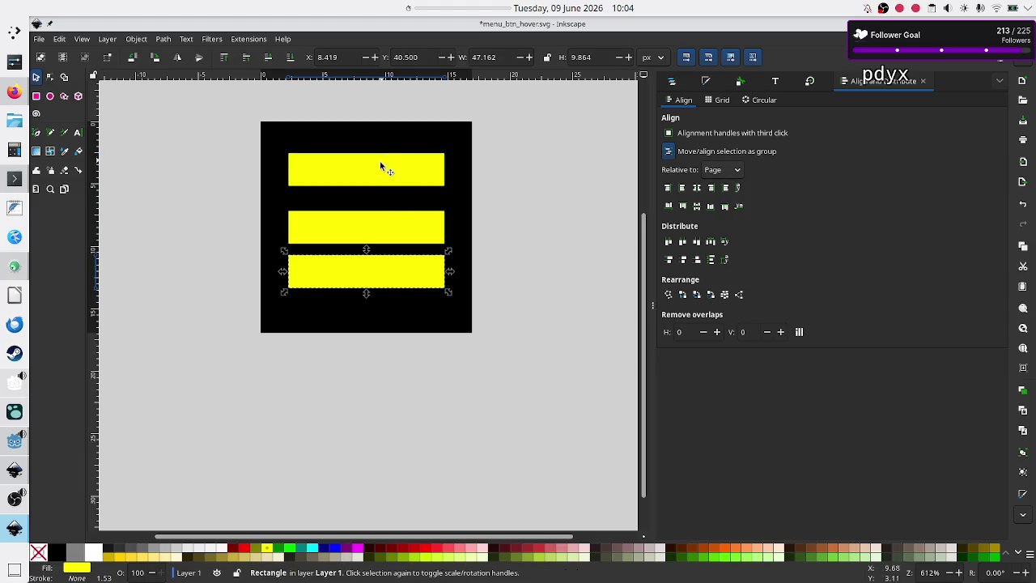
pyautogui.click(378, 166)
pyautogui.keyDown('shift'); pyautogui.click(362, 268); pyautogui.keyUp('shift')
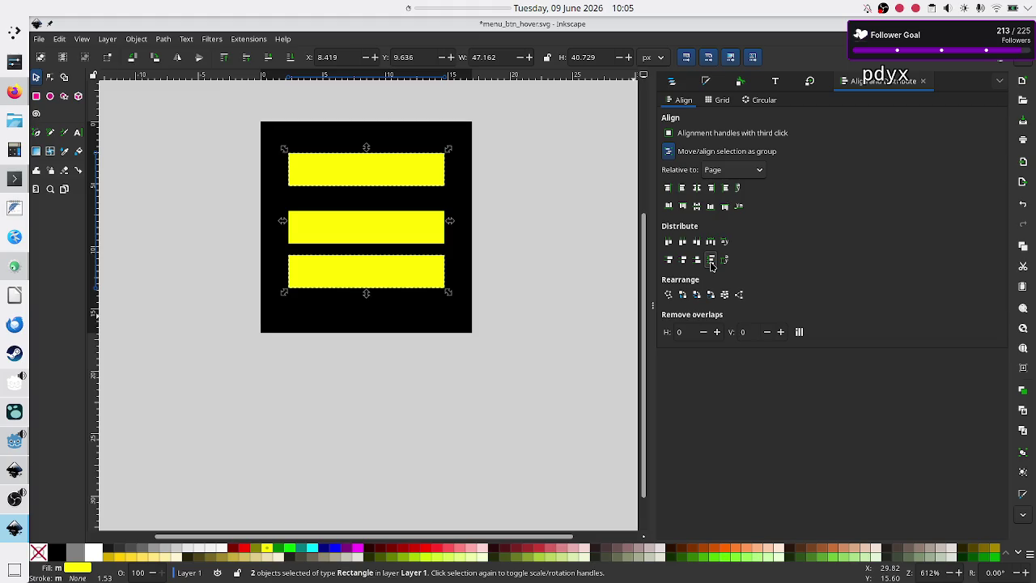
# - Retry even vertical distribution on the top and bottom bars and check the align-relative-to setting
pyautogui.click(711, 261)
pyautogui.click(710, 261)
pyautogui.click(711, 260)
pyautogui.click(710, 262)
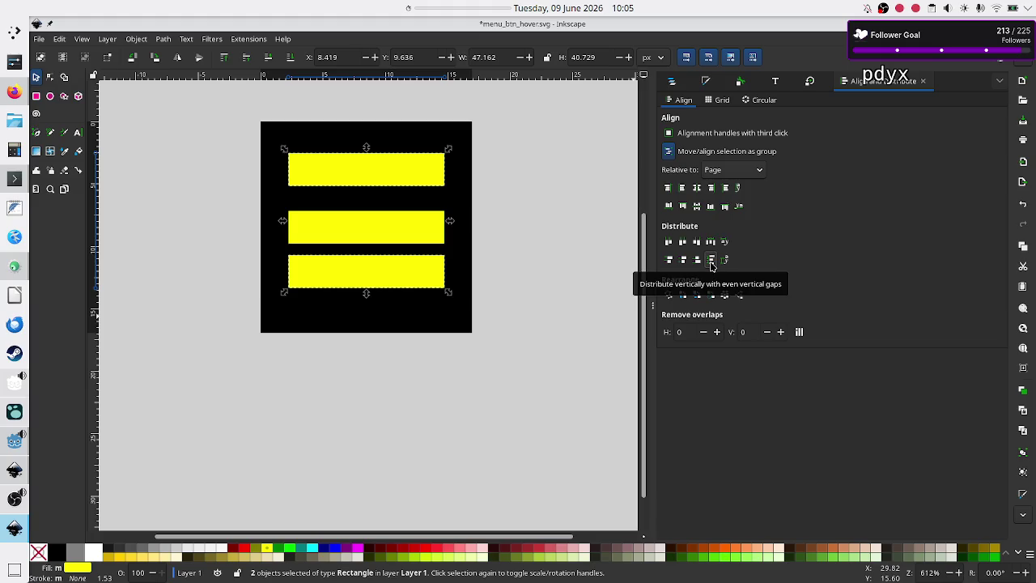
pyautogui.click(710, 260)
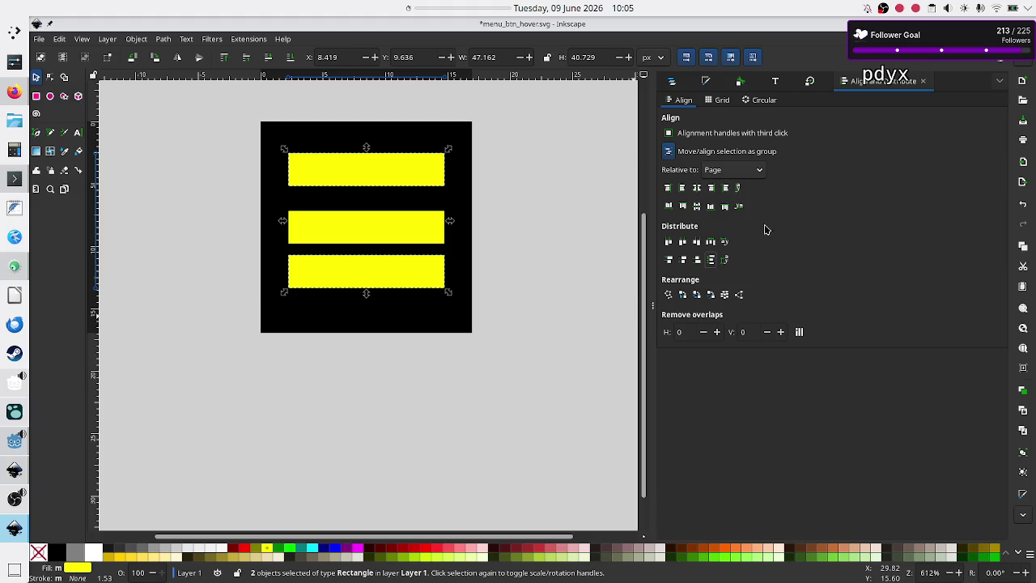
pyautogui.click(516, 326)
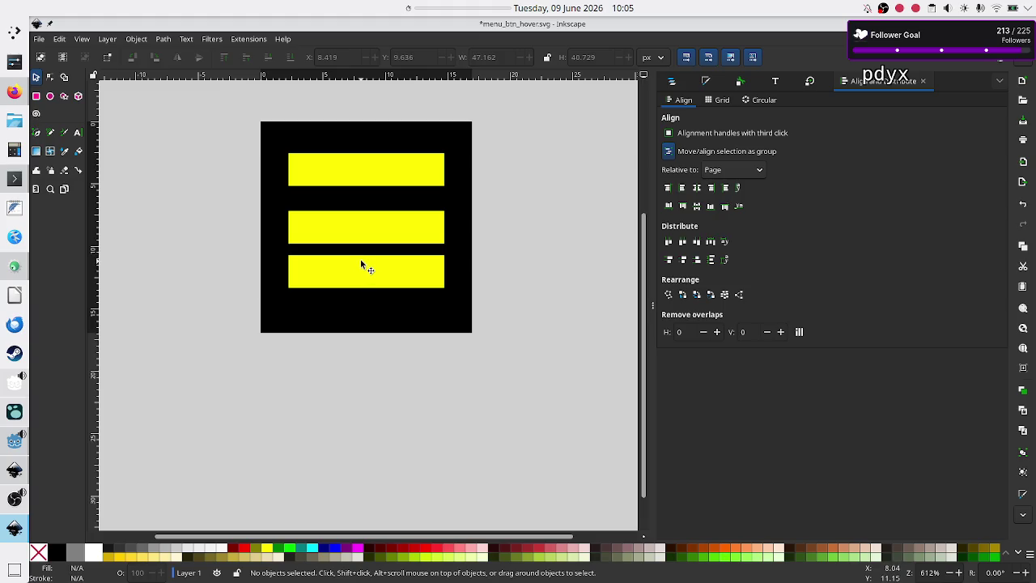
pyautogui.click(394, 185)
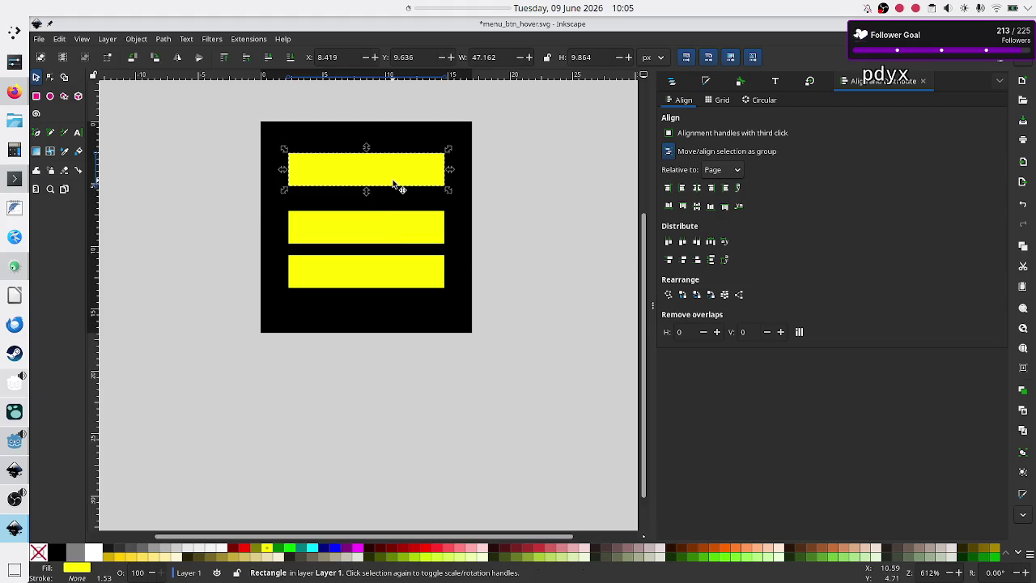
pyautogui.keyDown('shift'); pyautogui.click(383, 268); pyautogui.keyUp('shift')
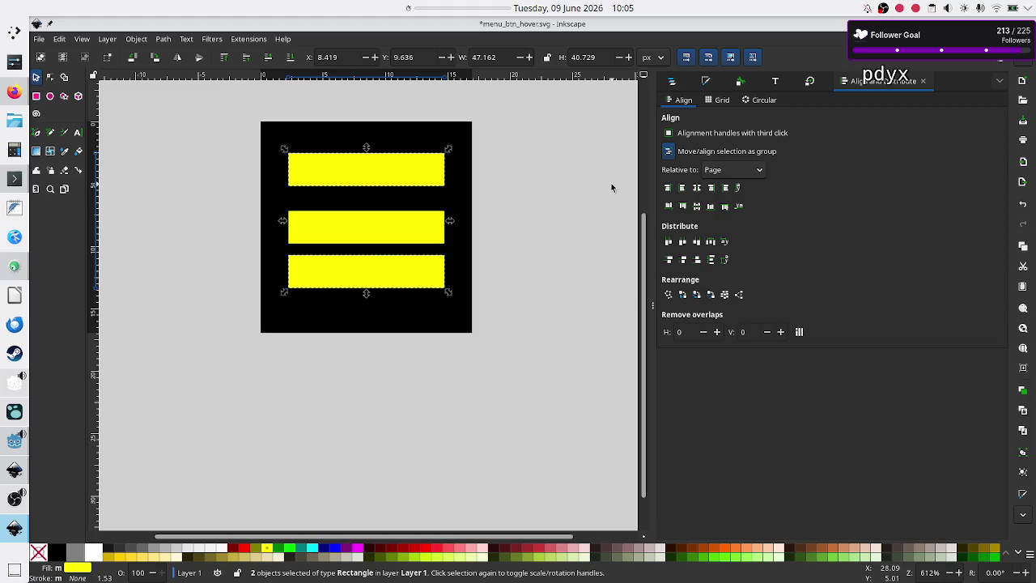
pyautogui.click(744, 175)
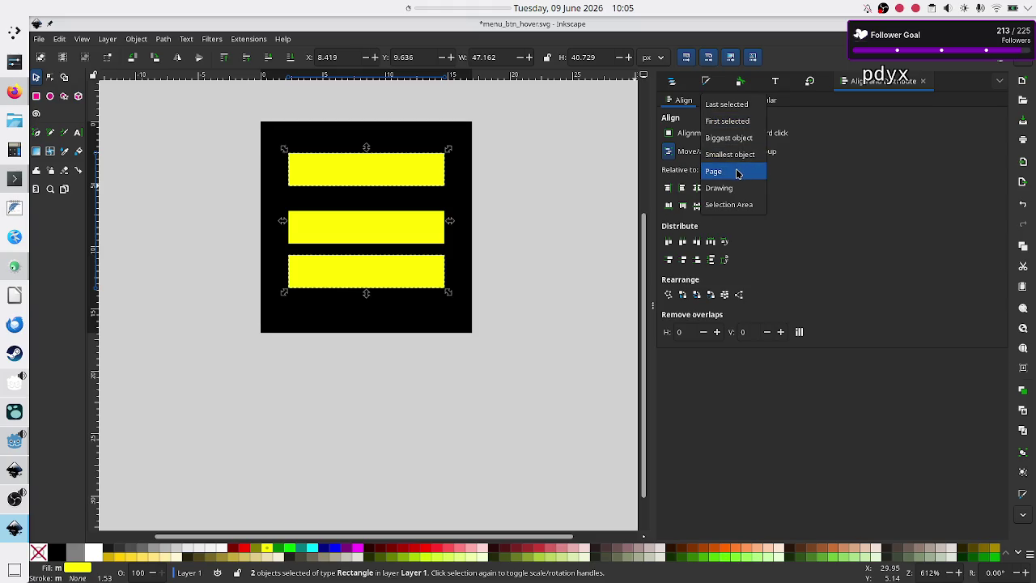
# - Keep alignment relative to Page and nudge the bottom bar up one more step
pyautogui.click(737, 174)
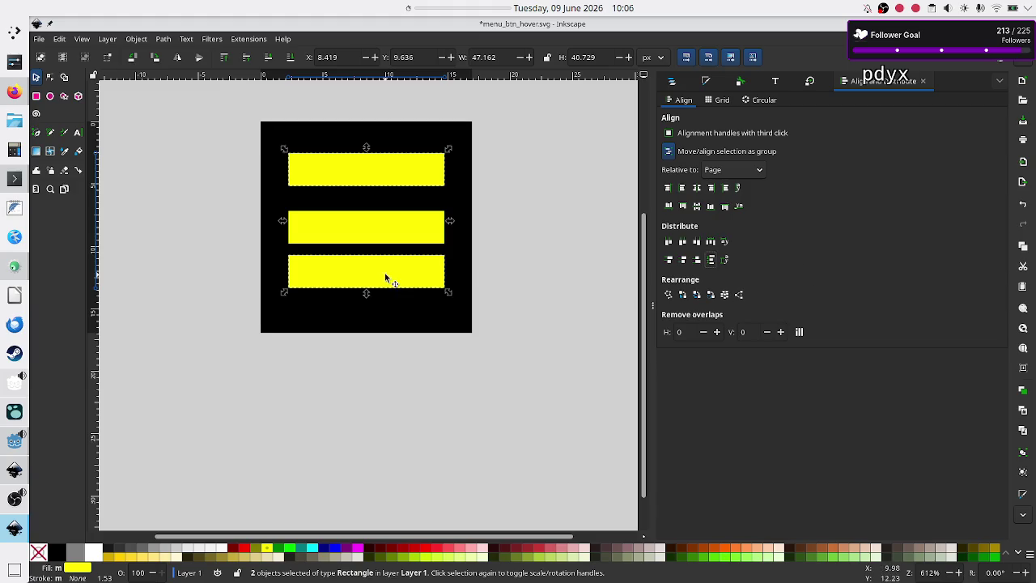
pyautogui.click(365, 366)
pyautogui.click(352, 267)
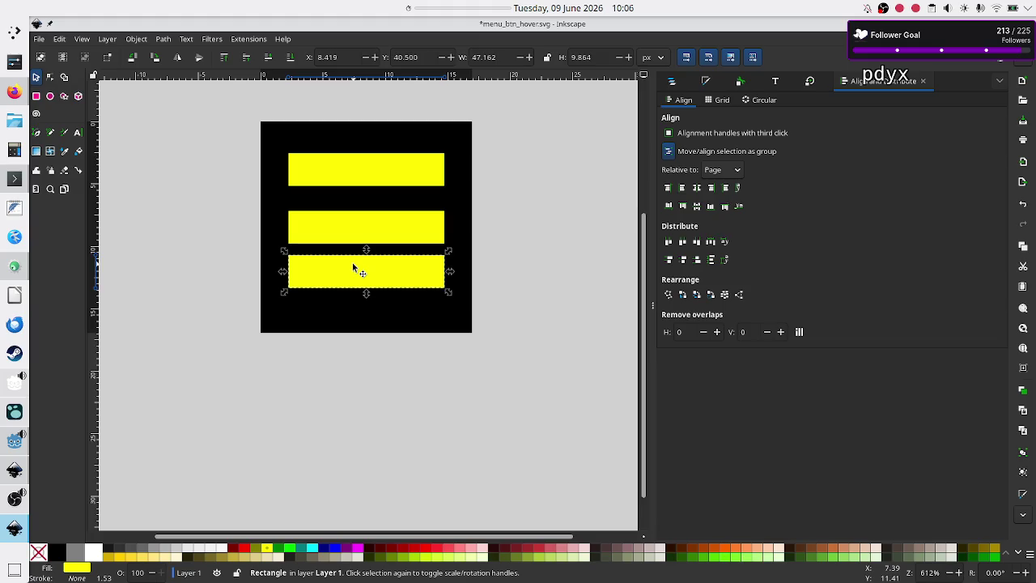
pyautogui.press('Up')
# - Centre the top and bottom bars vertically on the page, spanning 38.729 px from Y 12.636
pyautogui.click(389, 158)
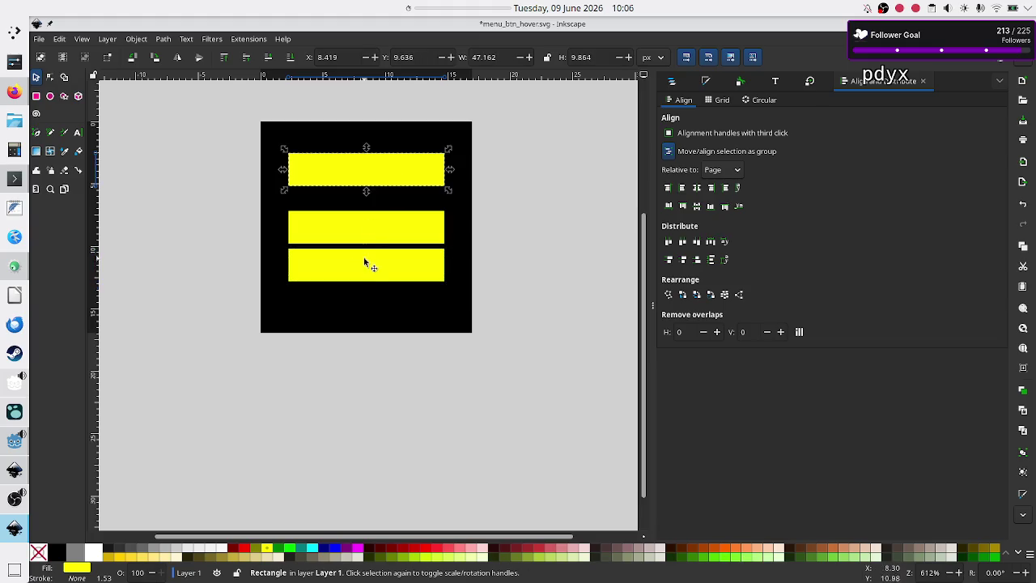
pyautogui.keyDown('shift'); pyautogui.click(363, 271); pyautogui.keyUp('shift')
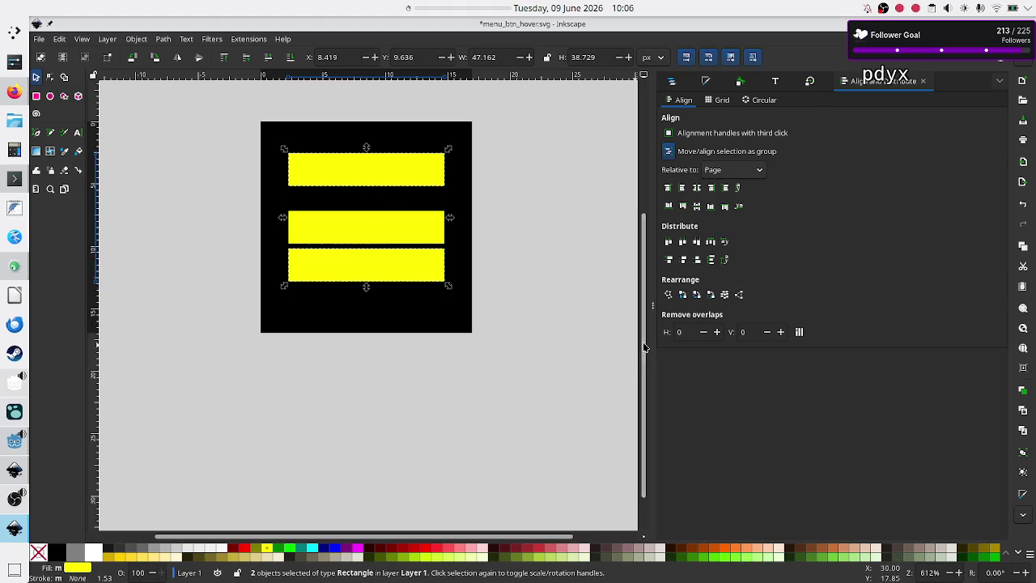
pyautogui.click(711, 265)
pyautogui.click(698, 206)
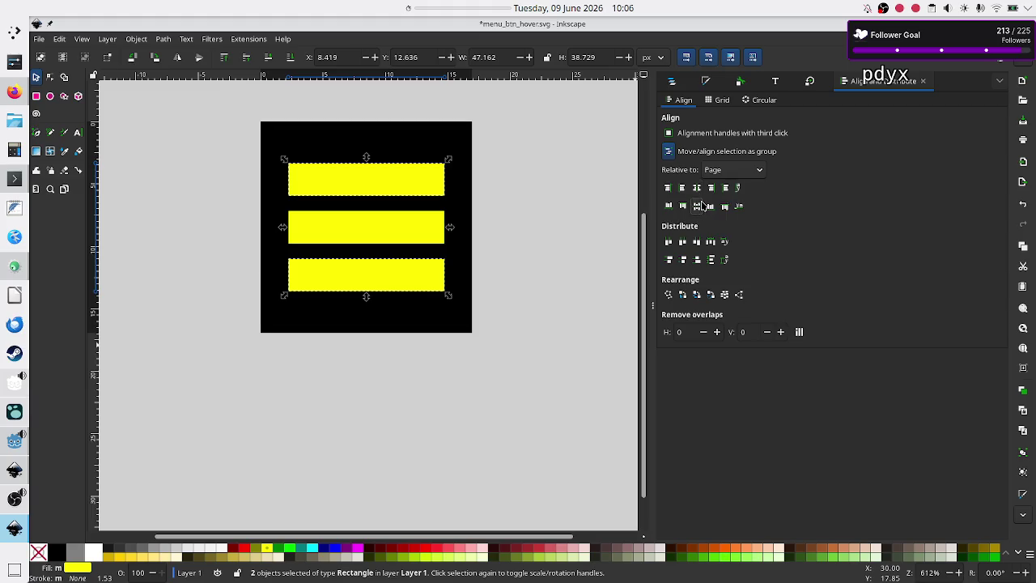
# - Nudge the top yellow bar up and the bottom bar down one step each
pyautogui.click(711, 262)
pyautogui.click(494, 344)
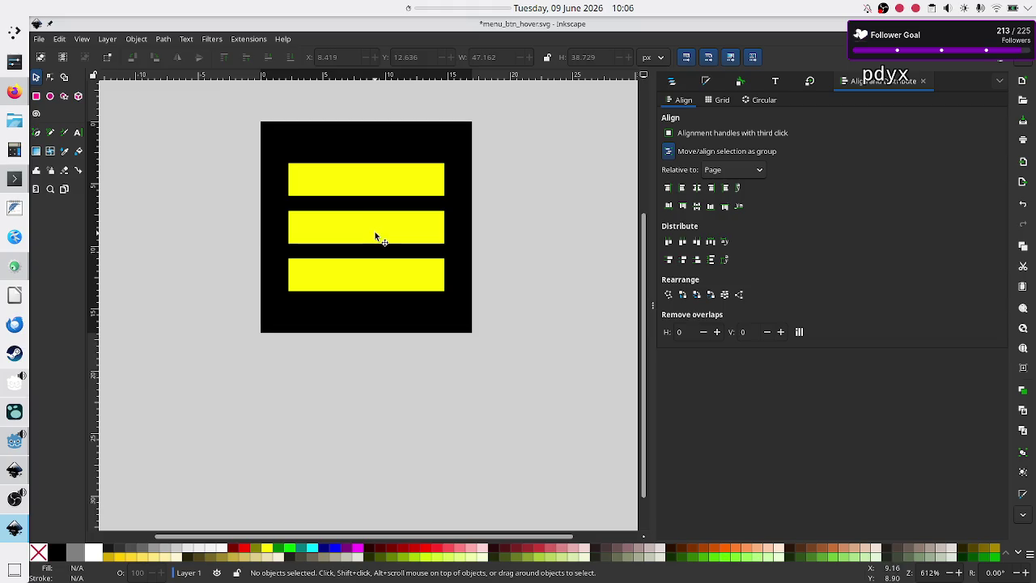
pyautogui.click(375, 185)
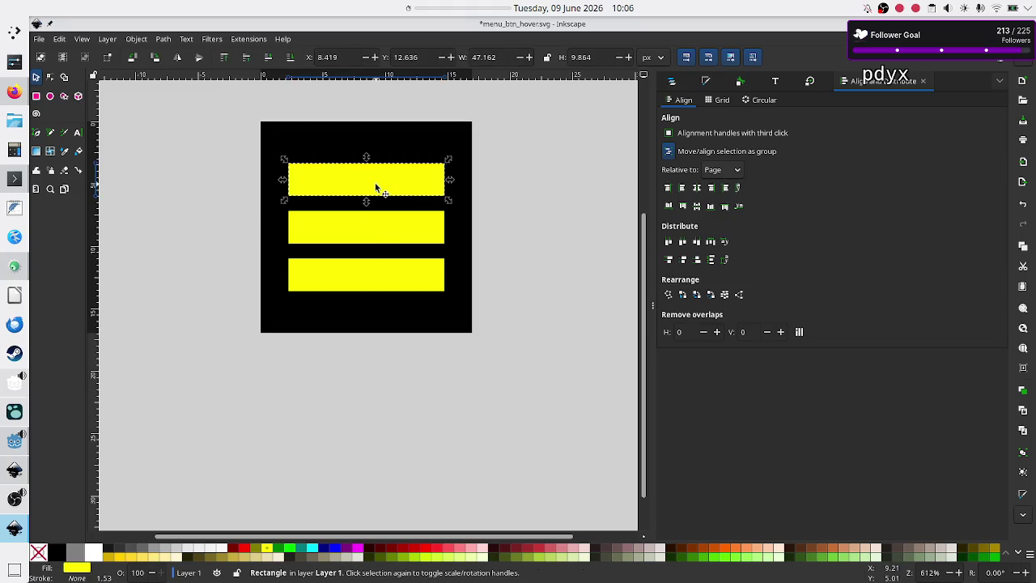
pyautogui.press('Up')
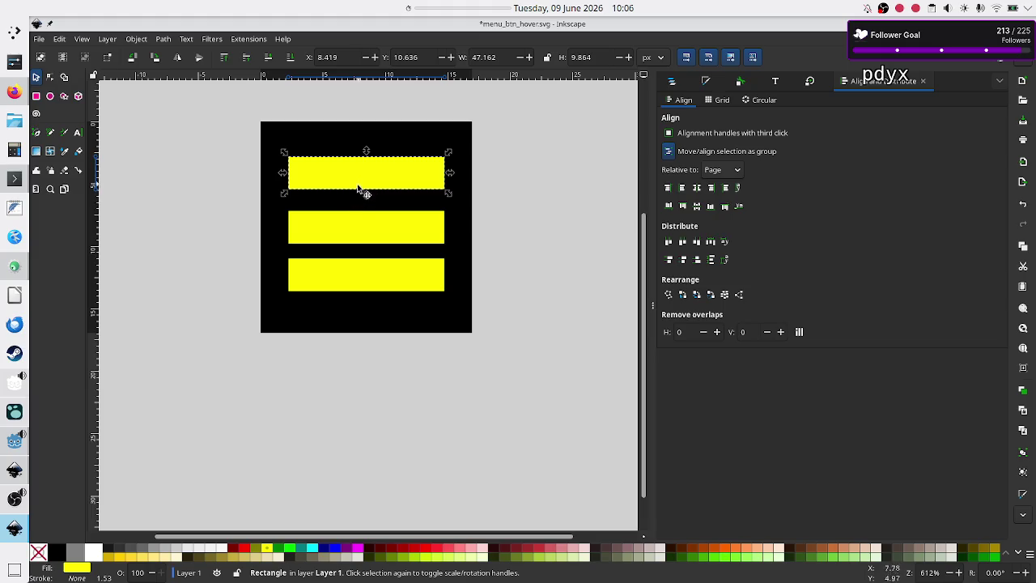
pyautogui.click(351, 275)
pyautogui.press('Down')
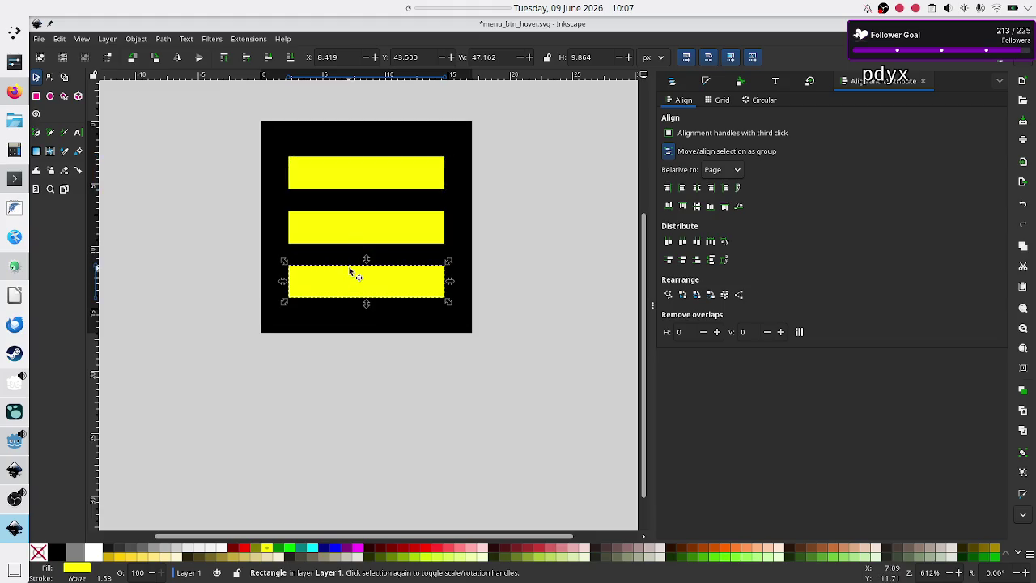
pyautogui.click(442, 385)
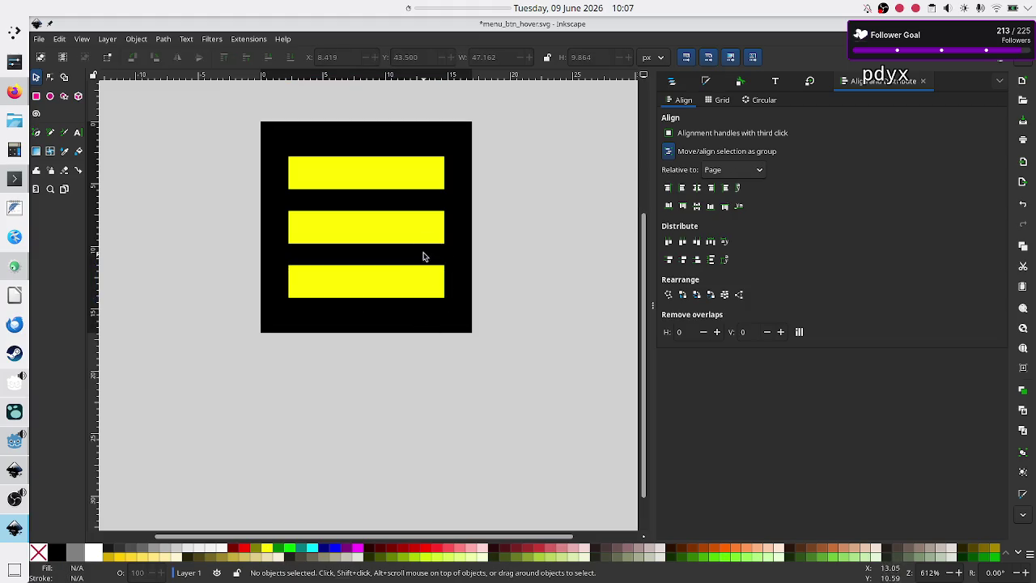
# - Nudge both outer bars one more step, leaving them at Y 8.636 and 45.5
pyautogui.click(378, 175)
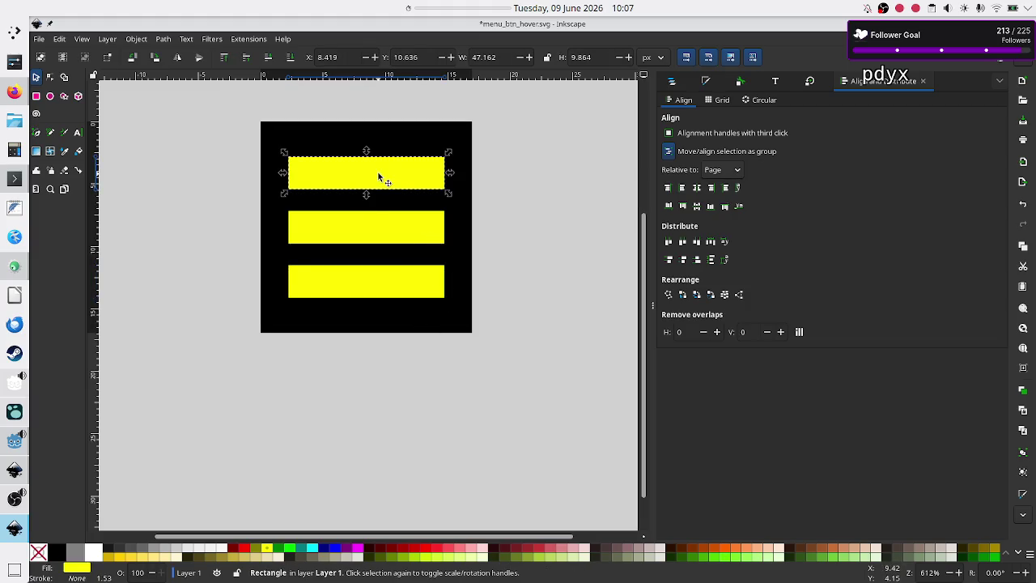
pyautogui.press('Up')
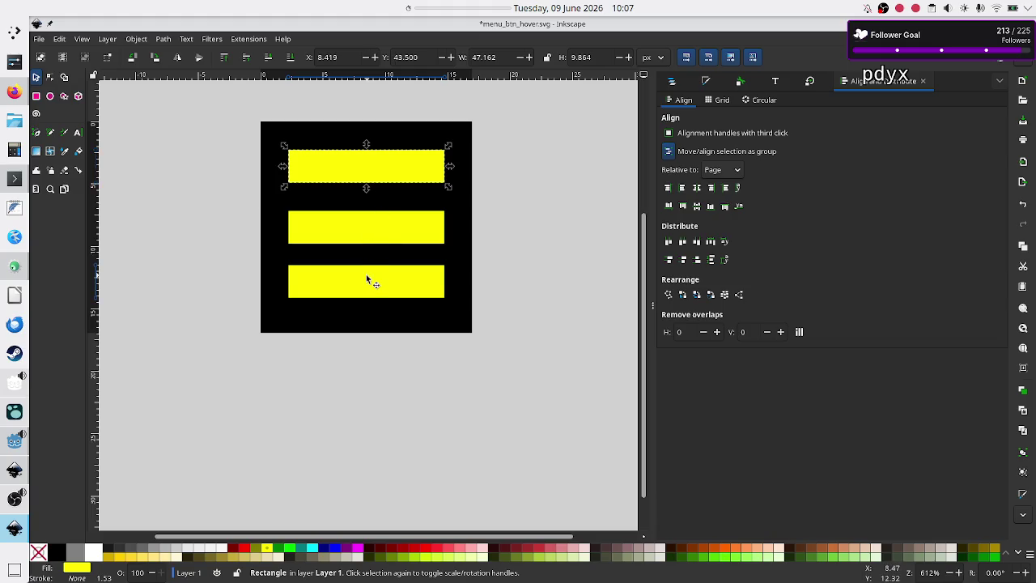
pyautogui.click(366, 275)
pyautogui.press('Down')
pyautogui.click(650, 262)
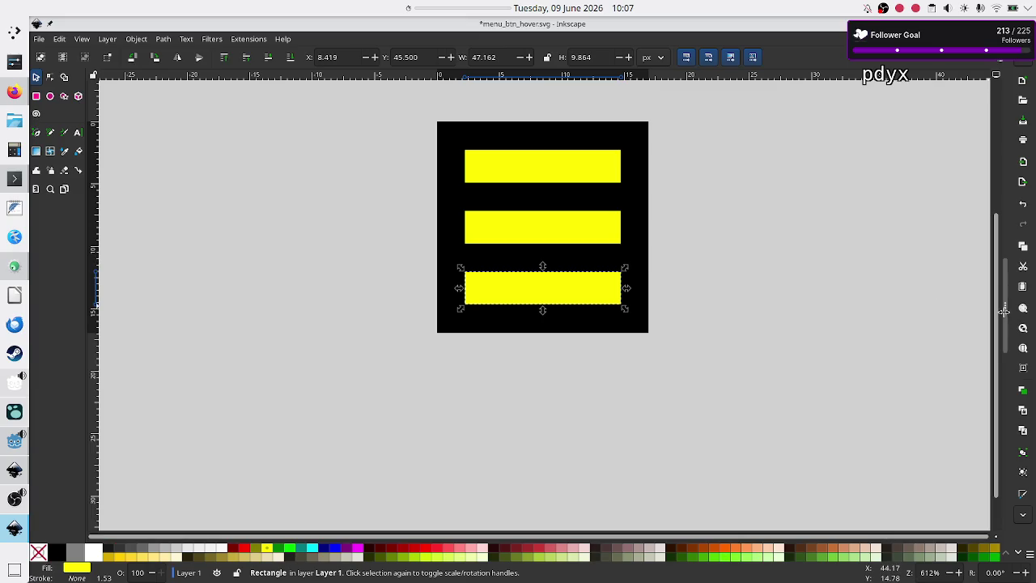
pyautogui.click(815, 317)
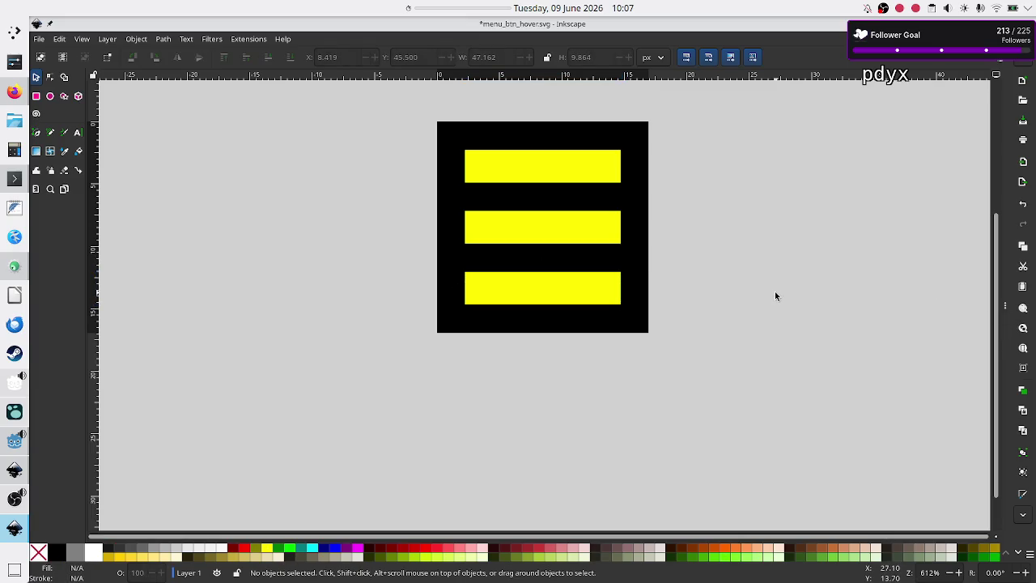
pyautogui.keyDown('ctrl'); pyautogui.scroll(-3, 775, 296); pyautogui.keyUp('ctrl')
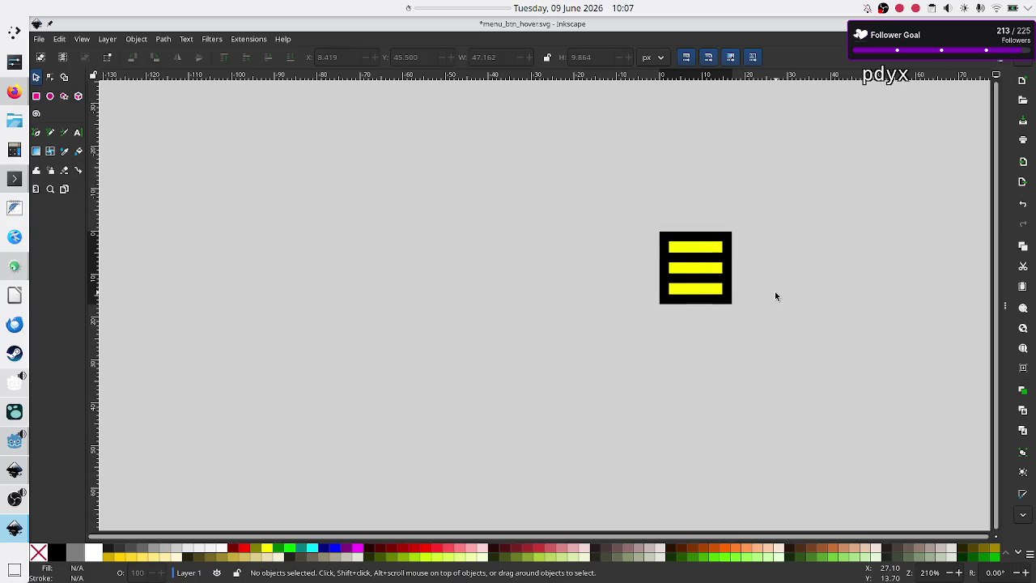
# - Save a copy of the hover icon as menu_btn.svg, dropping '_hover' from the name
pyautogui.hotkey('ctrl', 's')
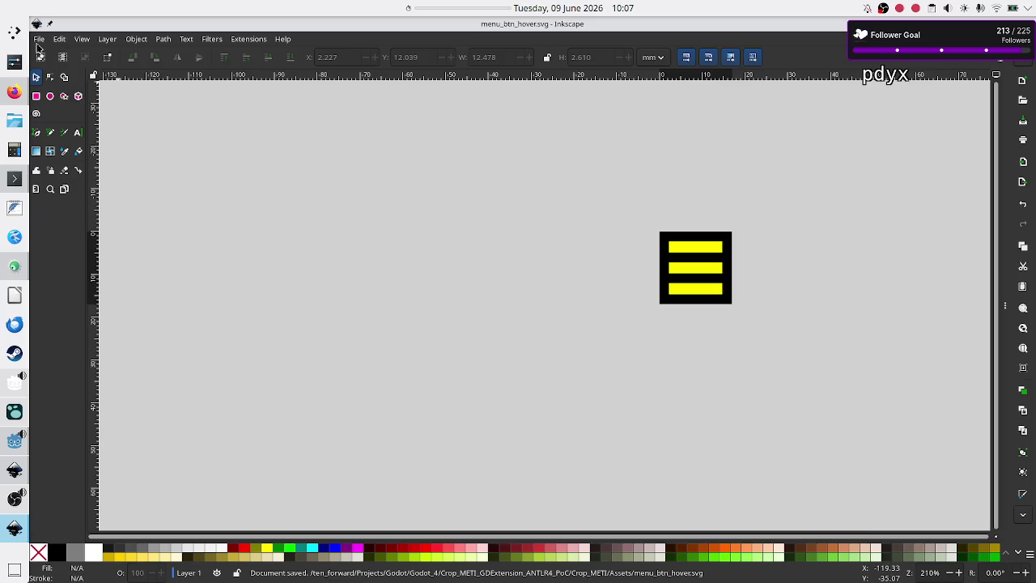
pyautogui.click(38, 39)
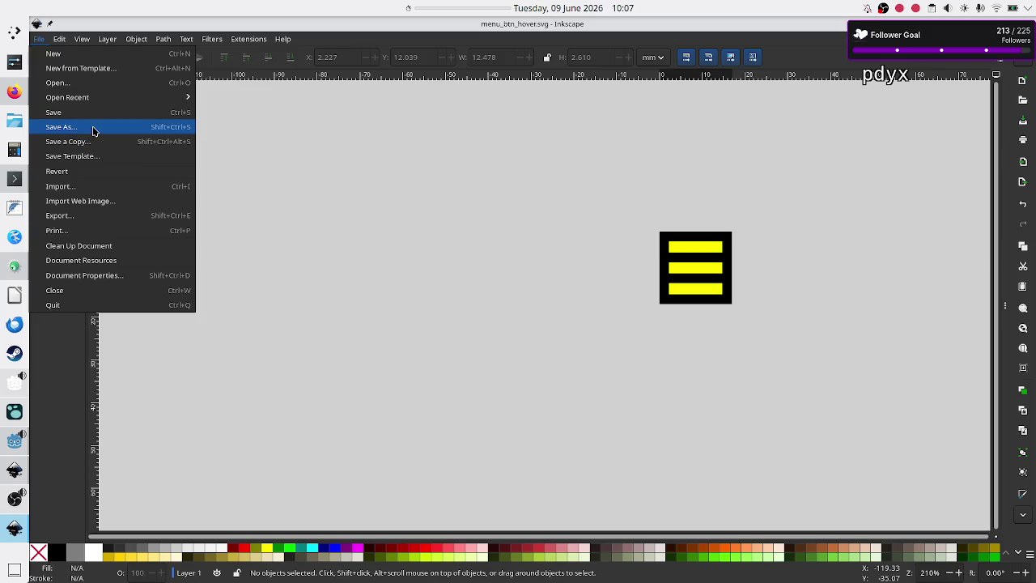
pyautogui.click(91, 127)
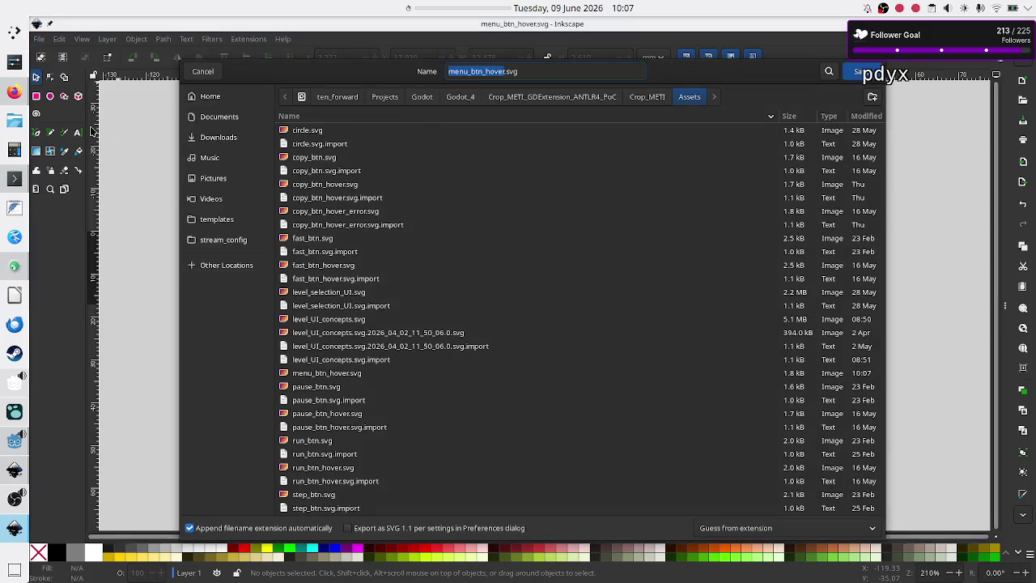
pyautogui.click(538, 69)
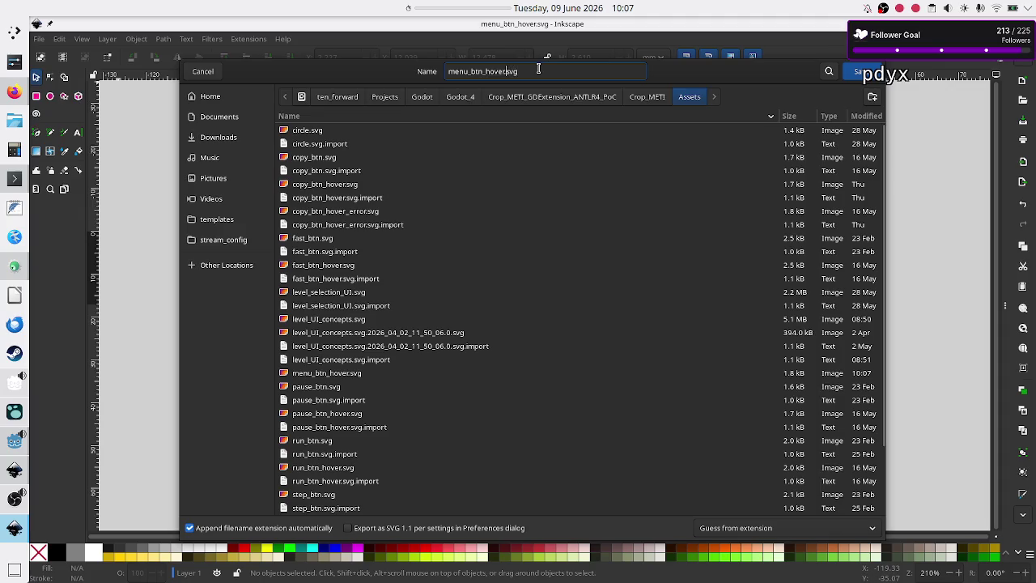
pyautogui.press('BackSpace')
pyautogui.press('BackSpace')
pyautogui.press('BackSpace')
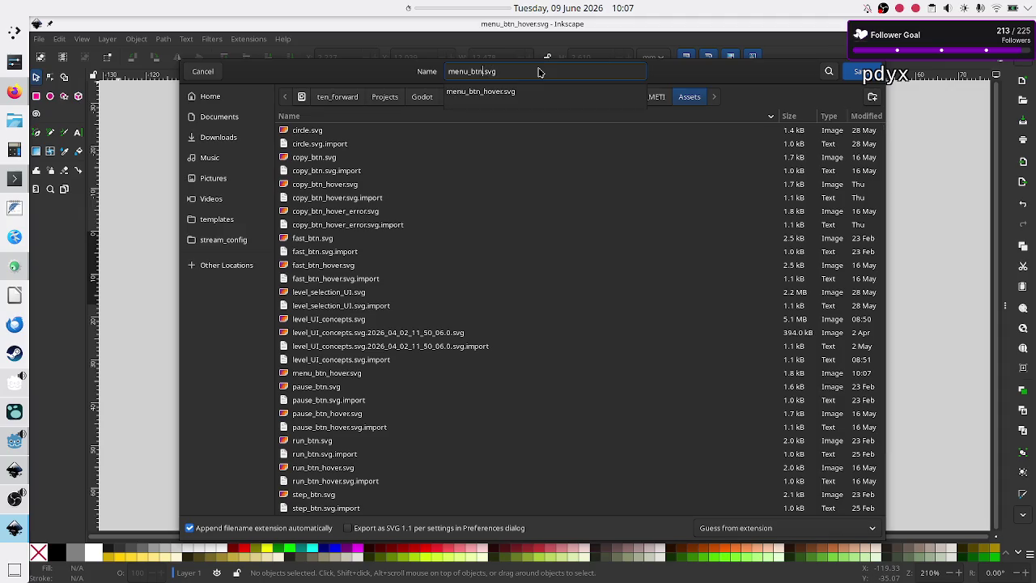
pyautogui.press('End')
pyautogui.press('Return')
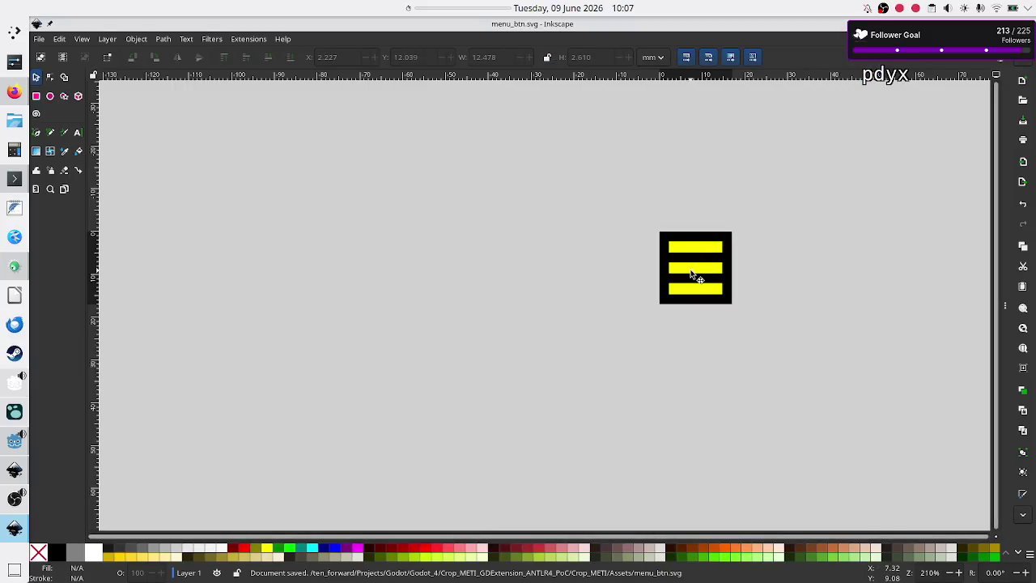
# - Fill the top bar with the White palette swatch and show Fill and Stroke
pyautogui.scroll(5, 691, 274)
pyautogui.scroll(-8, 690, 274)
pyautogui.scroll(4, 690, 273)
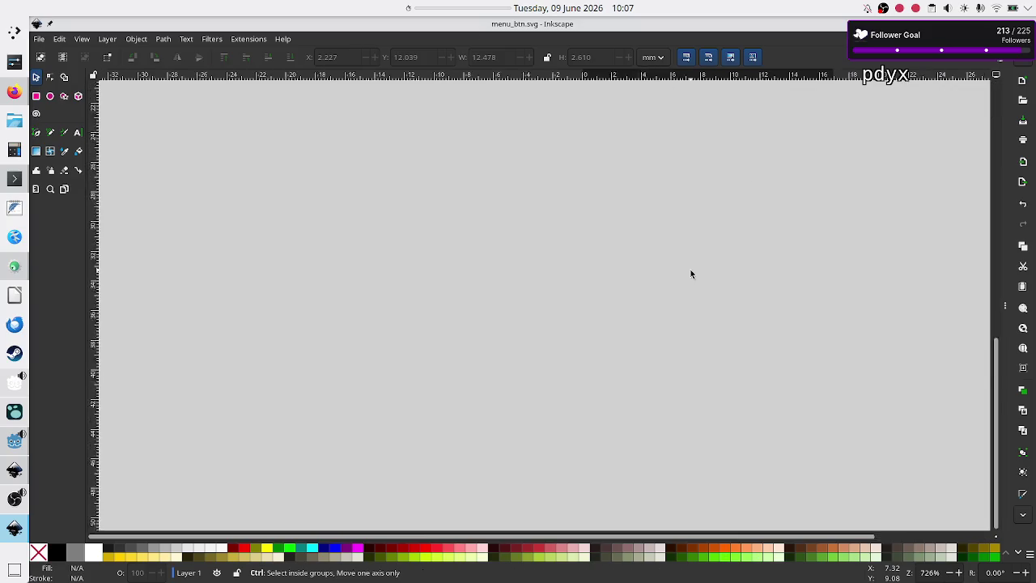
pyautogui.scroll(1, 690, 274)
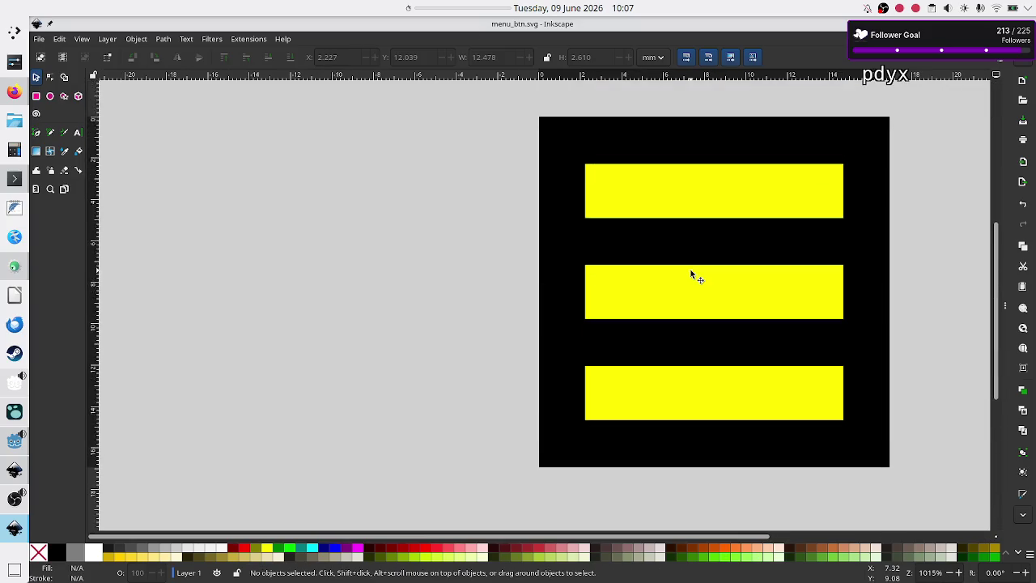
pyautogui.click(698, 193)
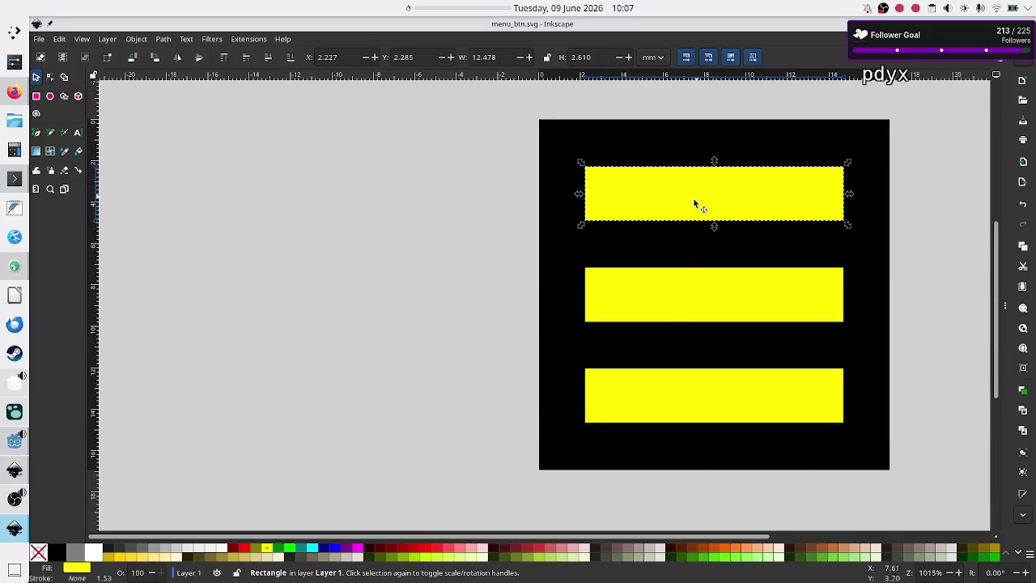
pyautogui.click(94, 553)
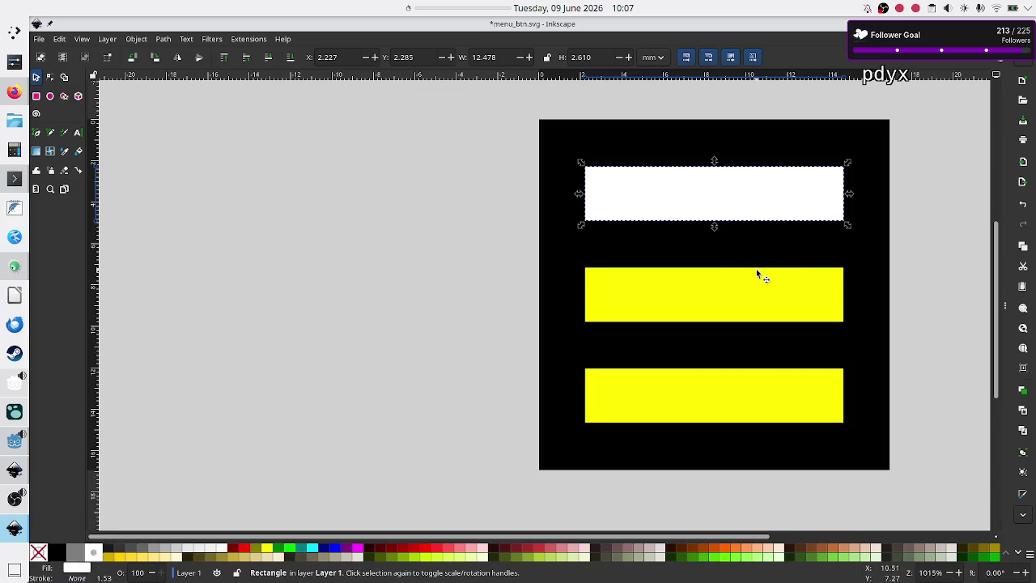
pyautogui.click(1004, 306)
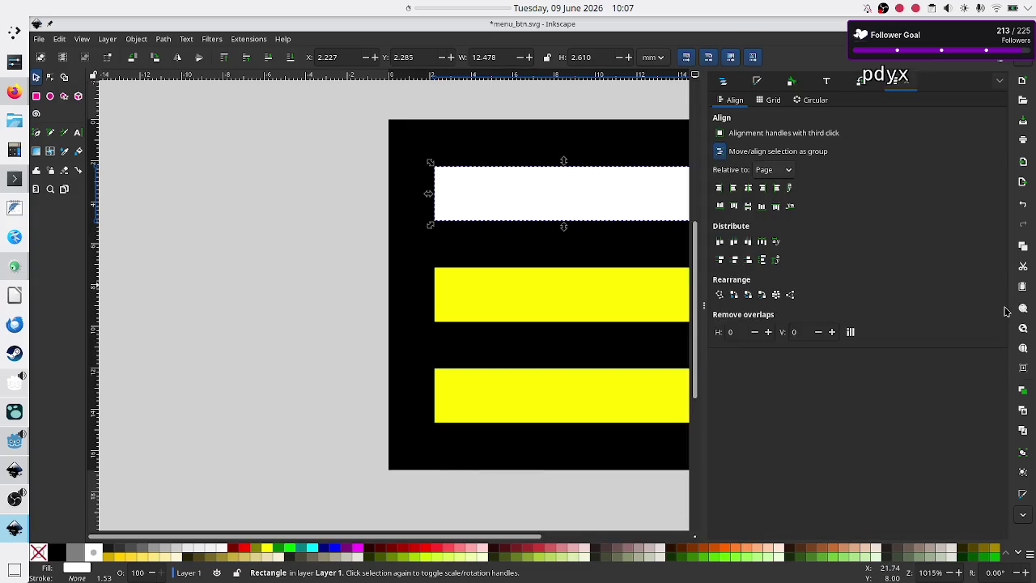
pyautogui.click(758, 82)
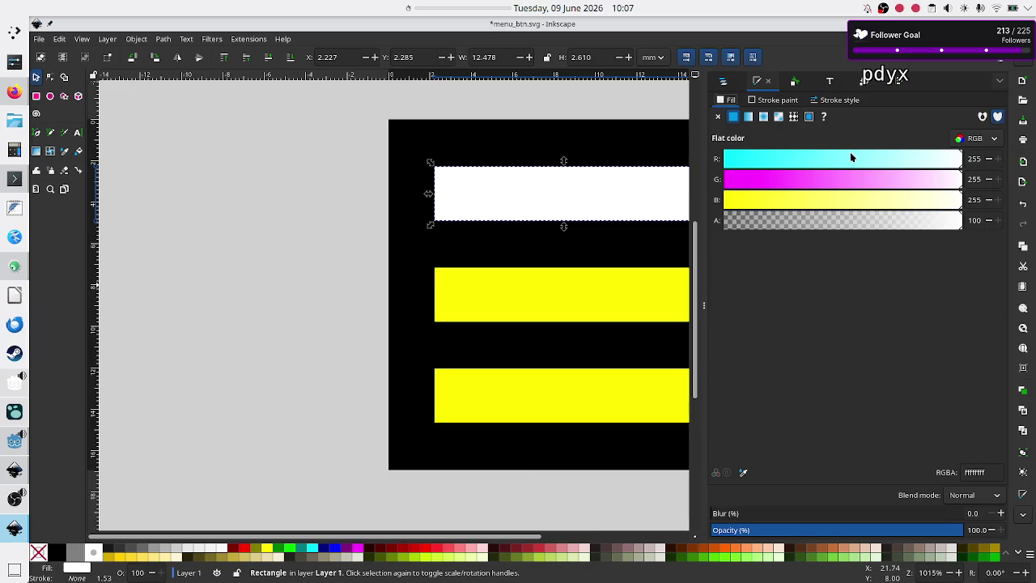
# - Turn the middle and bottom bars white and save menu_btn.svg
pyautogui.click(516, 289)
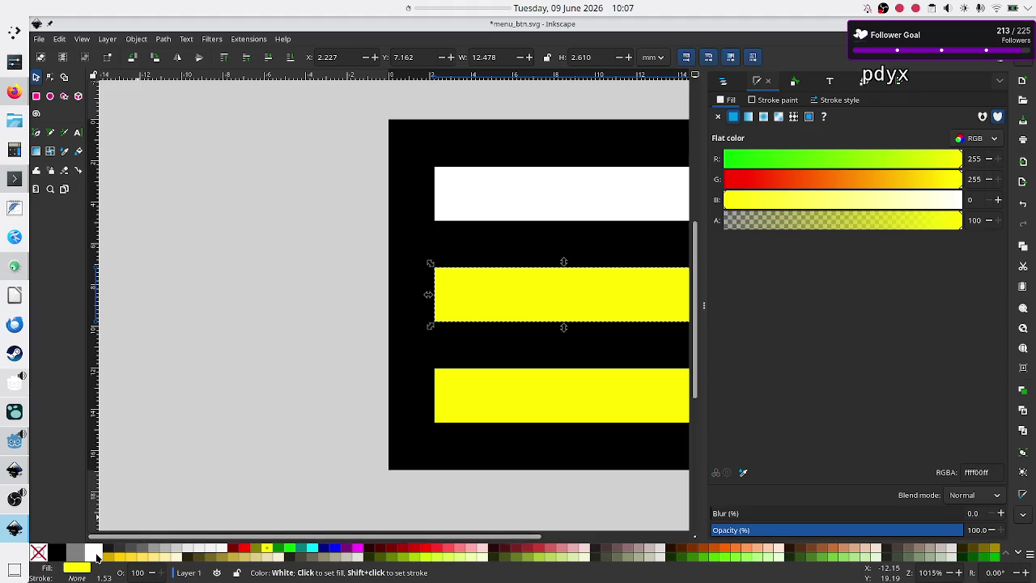
pyautogui.click(93, 551)
pyautogui.click(477, 414)
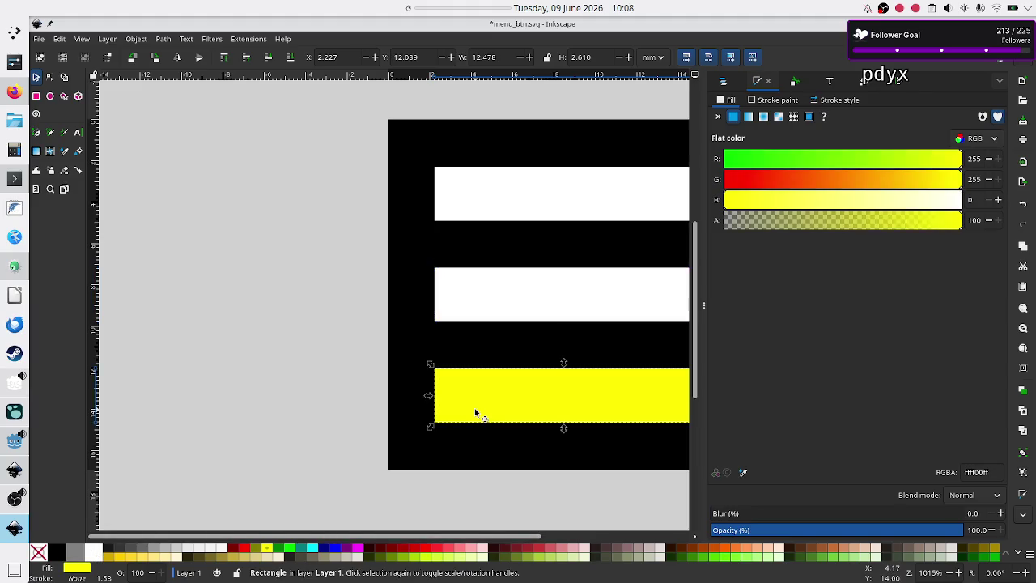
pyautogui.click(93, 552)
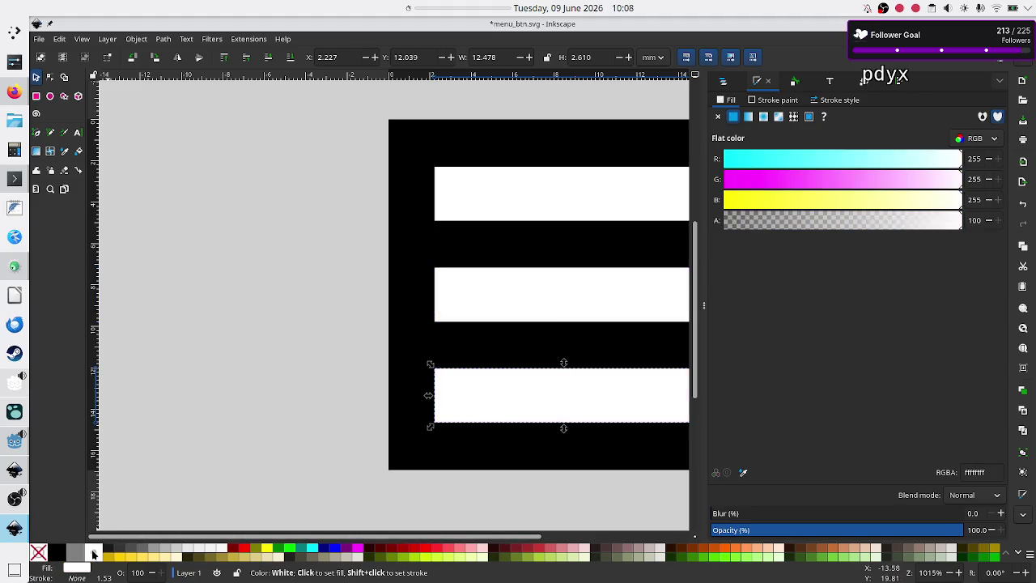
pyautogui.click(261, 390)
pyautogui.hotkey('ctrl', 's')
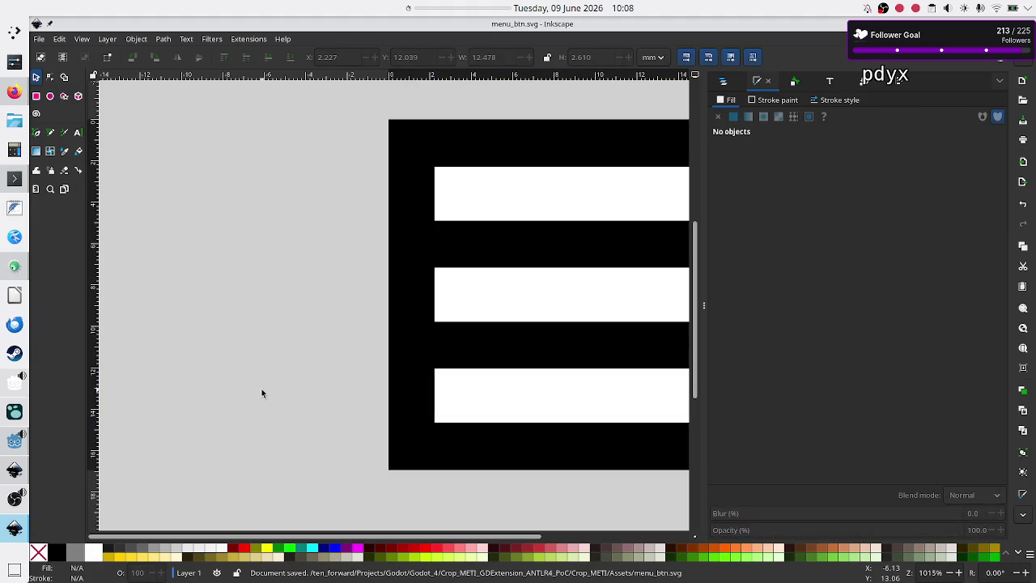
pyautogui.click(12, 443)
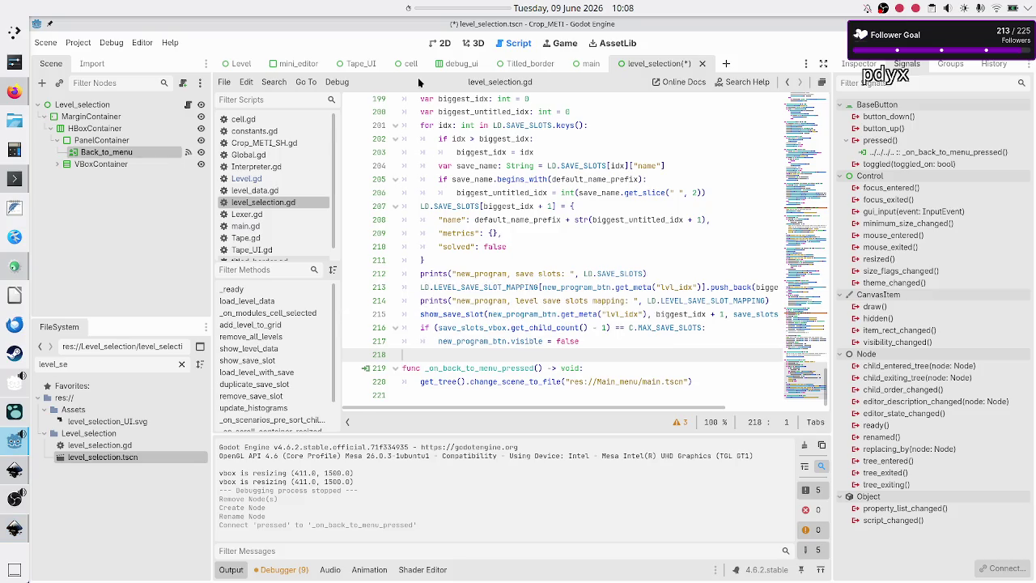
# - In the 2D view, set PanelContainer's horizontal Container Sizing to Custom with Fill
pyautogui.click(442, 42)
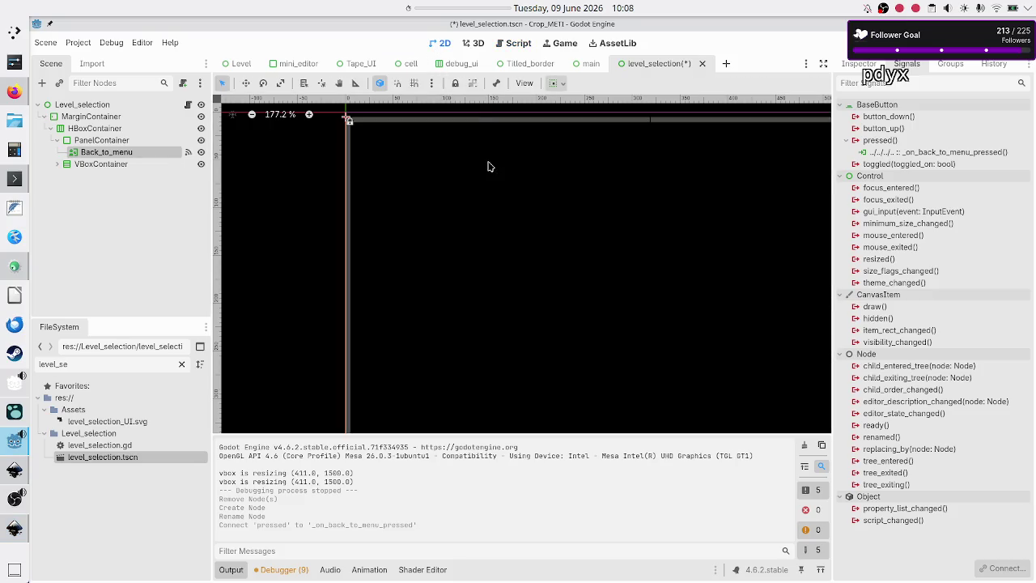
pyautogui.click(120, 142)
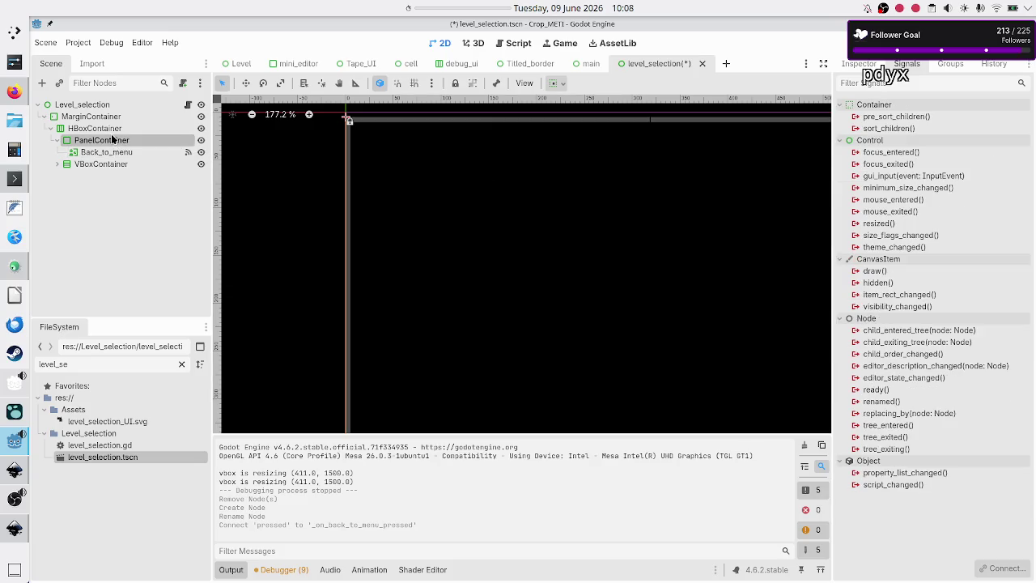
pyautogui.click(108, 129)
pyautogui.click(105, 142)
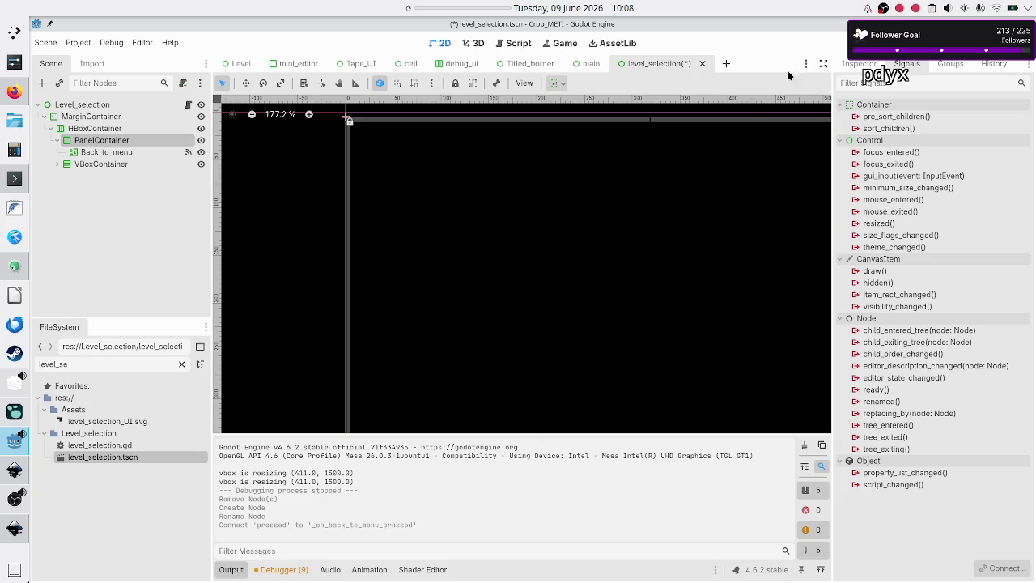
pyautogui.click(859, 65)
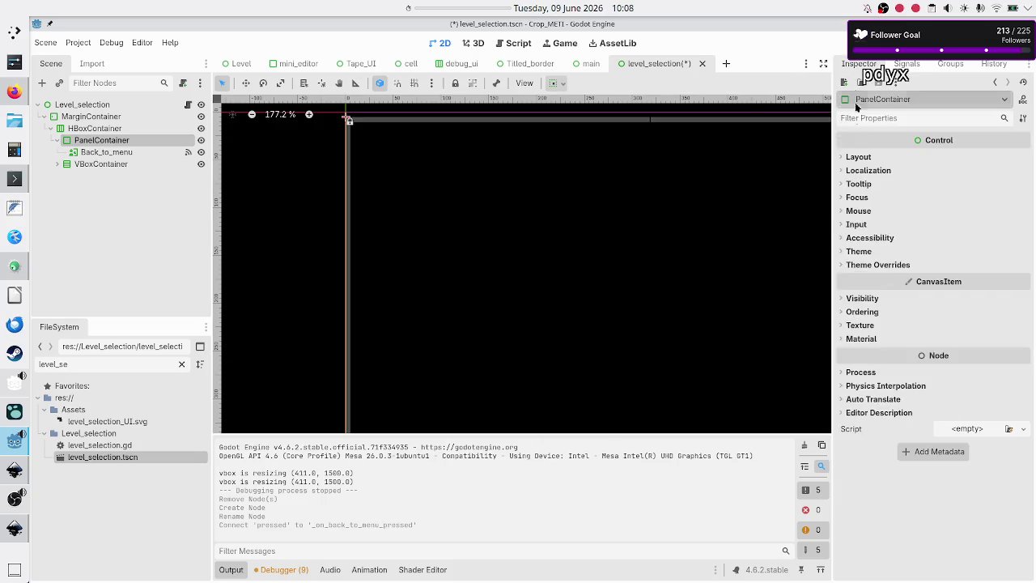
pyautogui.click(860, 157)
pyautogui.click(898, 291)
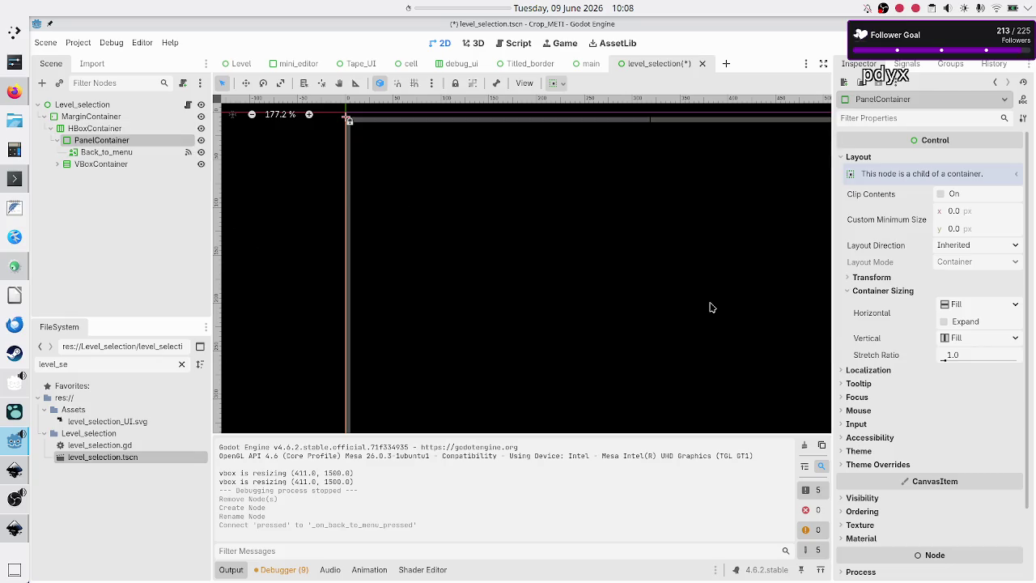
pyautogui.click(1019, 303)
pyautogui.click(988, 444)
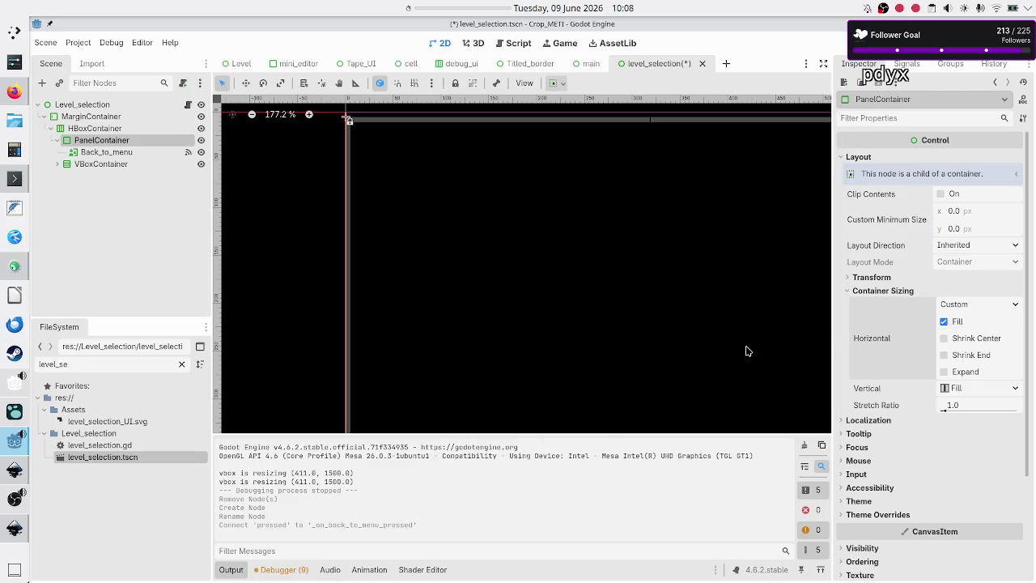
pyautogui.click(151, 157)
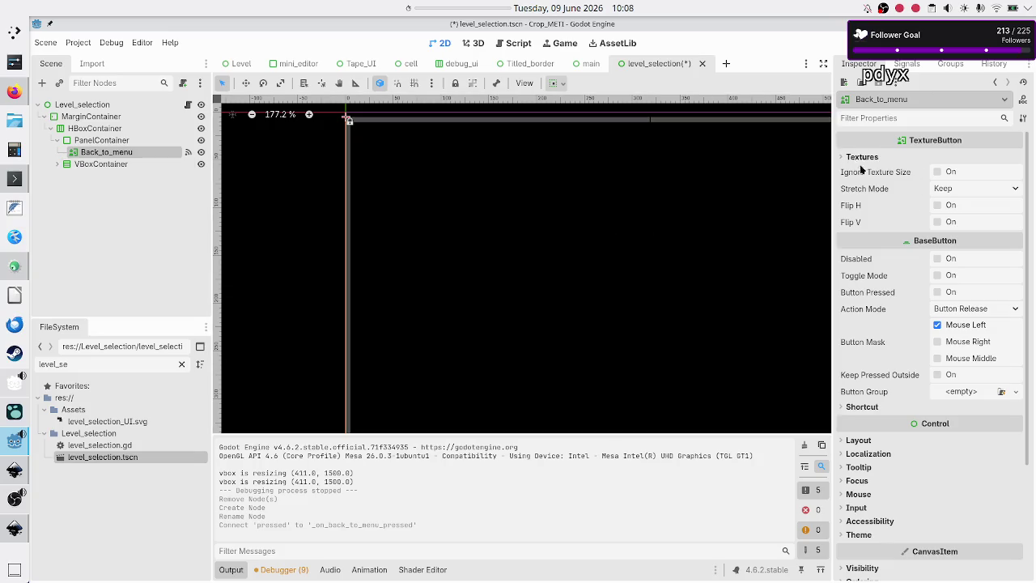
# - Set Back_to_menu's Stretch Mode to Keep Aspect Centered and enable Ignore Texture Size
pyautogui.click(959, 187)
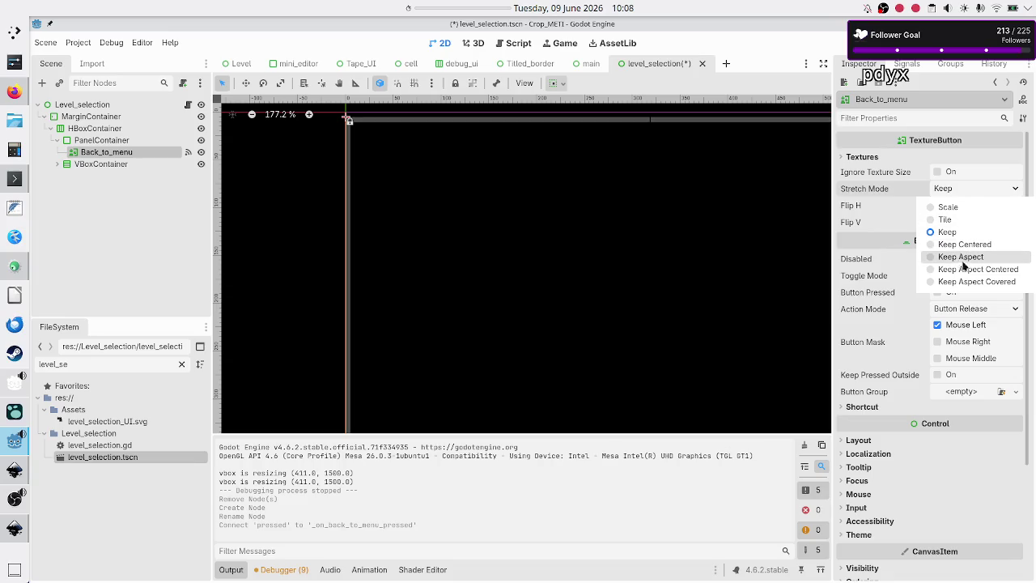
pyautogui.click(976, 269)
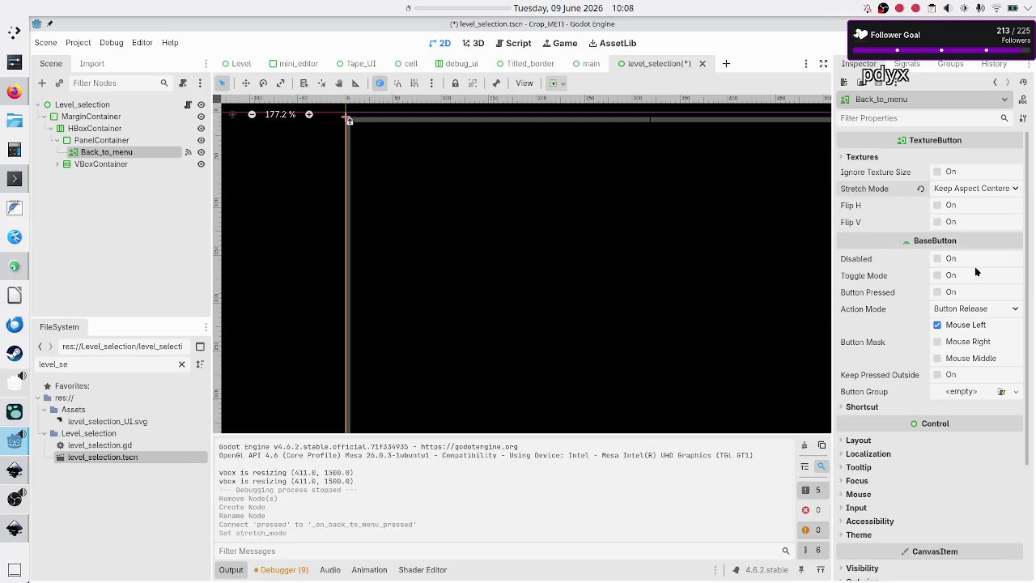
pyautogui.click(937, 173)
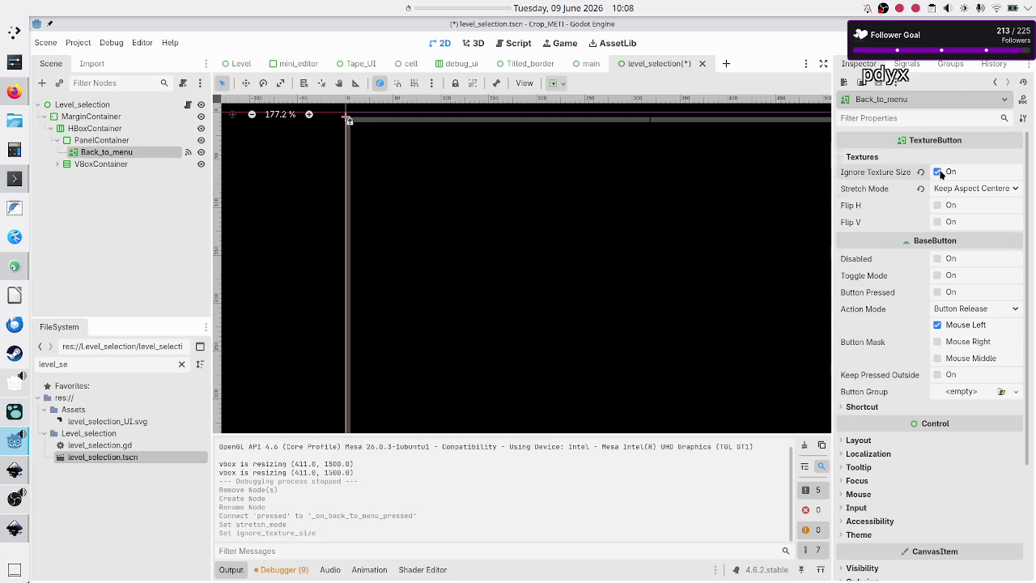
# - Filter the FileSystem for 'menu' and pick menu_btn.svg for the Normal texture
pyautogui.click(865, 157)
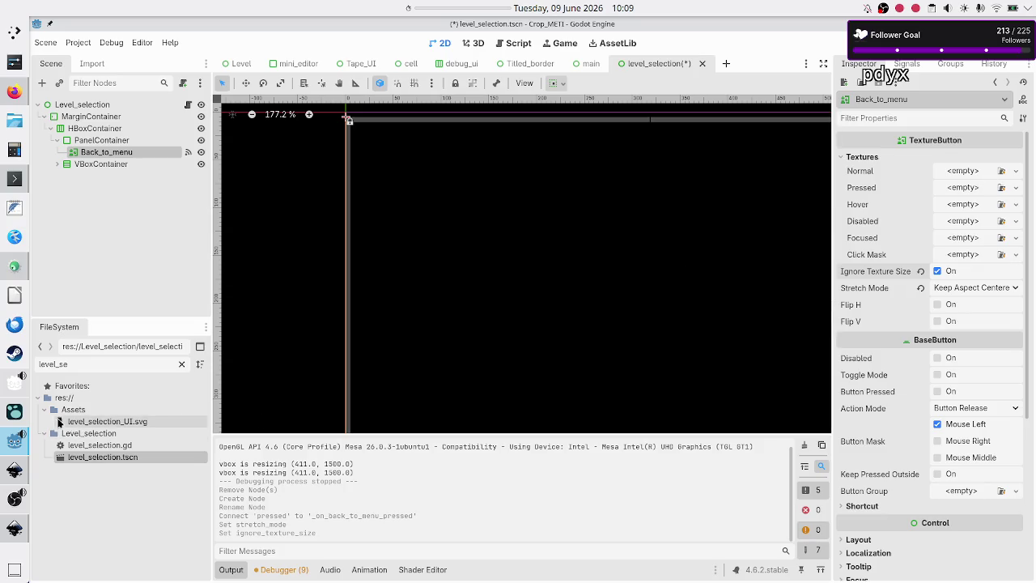
pyautogui.doubleClick(123, 364)
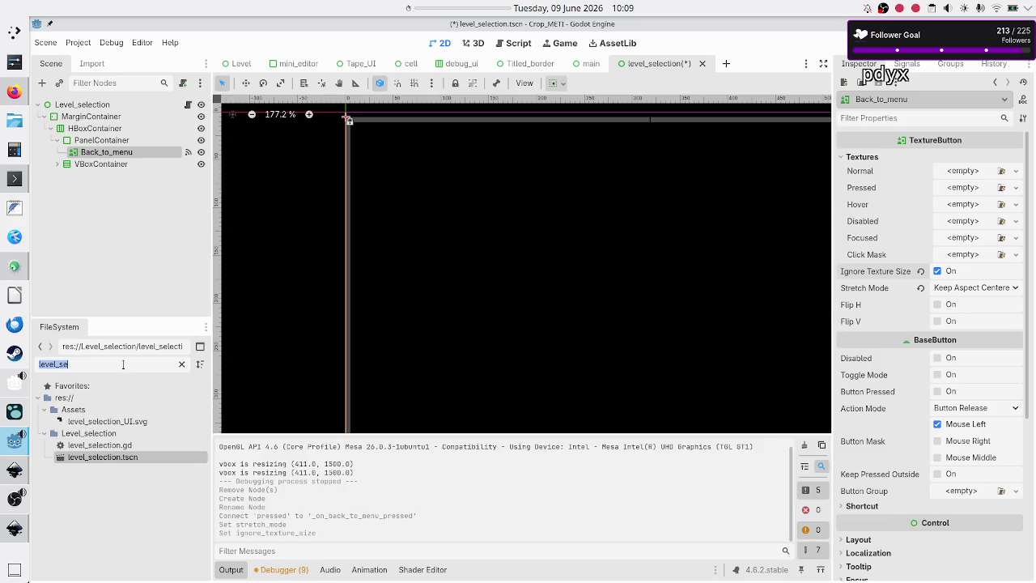
pyautogui.write('mai')
pyautogui.press('BackSpace')
pyautogui.press('BackSpace')
pyautogui.press('BackSpace')
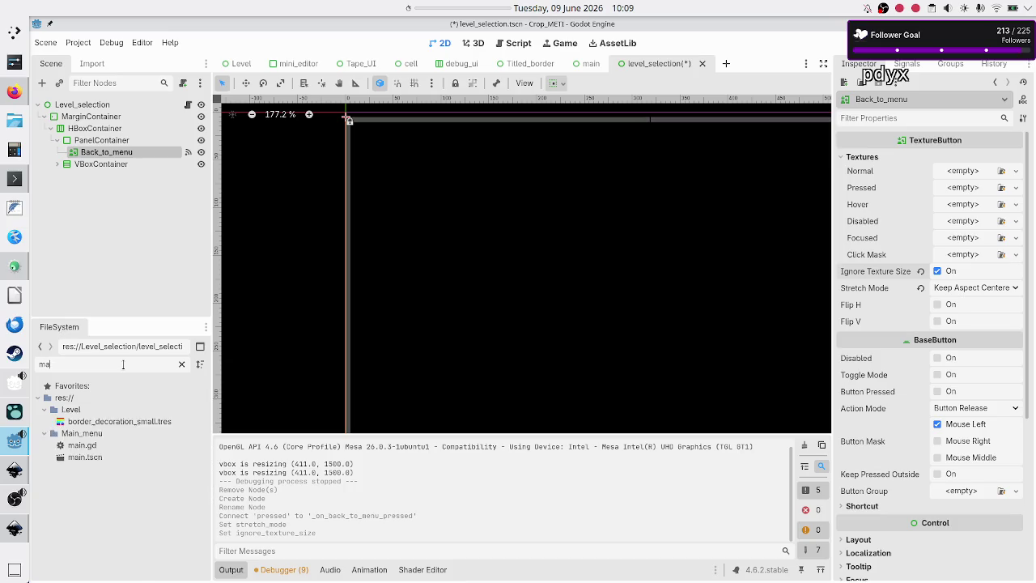
pyautogui.write('enu')
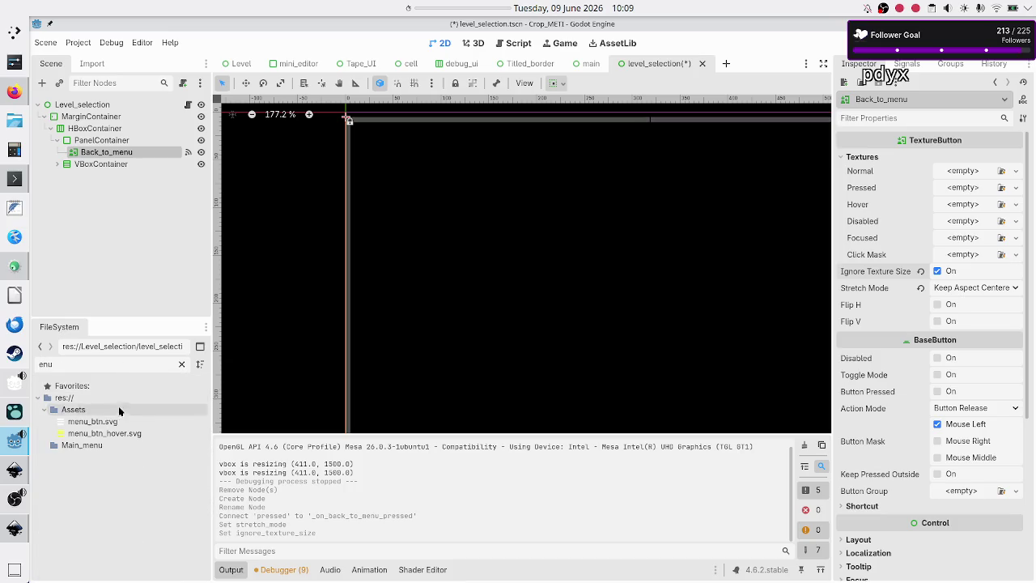
pyautogui.click(106, 423)
# - Assign menu_btn.svg to Normal and Pressed, and menu_btn_hover.svg to Hover and Focused
pyautogui.moveTo(107, 422)
pyautogui.mouseDown()
pyautogui.moveTo(393, 365)
pyautogui.moveTo(512, 317)
pyautogui.moveTo(615, 302)
pyautogui.moveTo(815, 243)
pyautogui.moveTo(960, 170)
pyautogui.mouseUp()
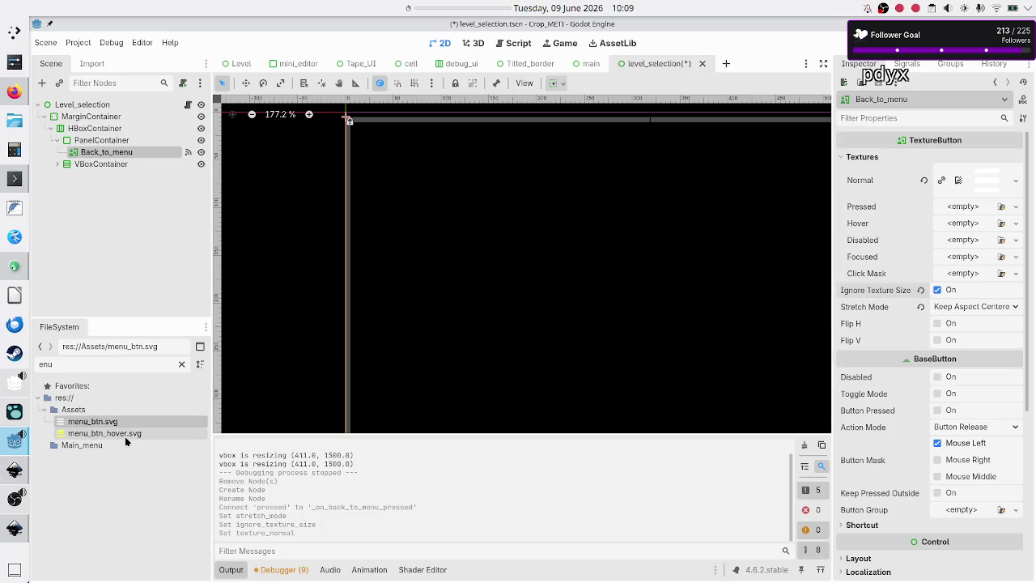
pyautogui.moveTo(101, 421)
pyautogui.mouseDown()
pyautogui.moveTo(331, 372)
pyautogui.moveTo(428, 337)
pyautogui.moveTo(567, 327)
pyautogui.moveTo(957, 209)
pyautogui.mouseUp()
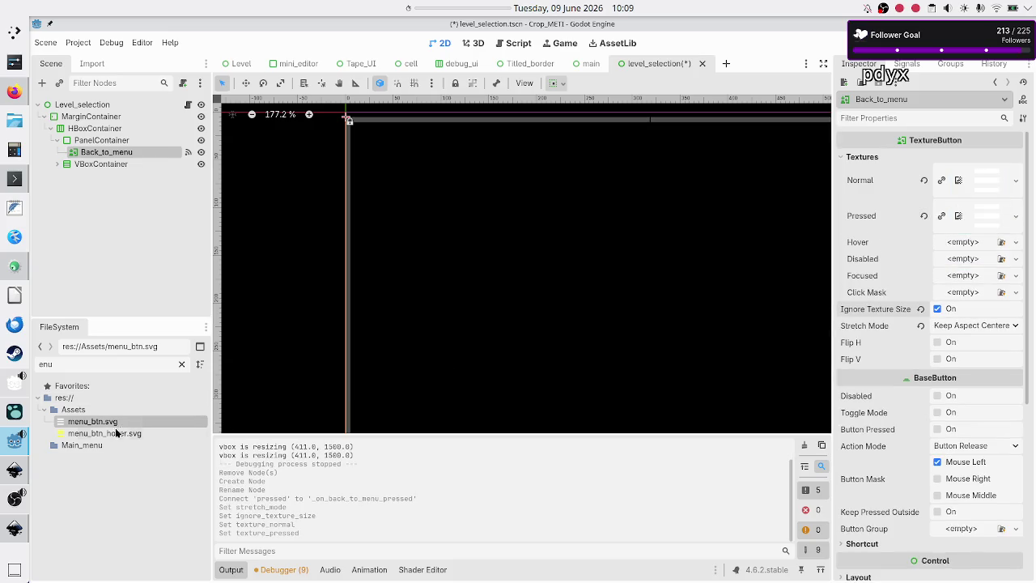
pyautogui.moveTo(106, 435)
pyautogui.mouseDown()
pyautogui.moveTo(235, 419)
pyautogui.moveTo(369, 356)
pyautogui.moveTo(670, 289)
pyautogui.moveTo(892, 266)
pyautogui.moveTo(956, 245)
pyautogui.mouseUp()
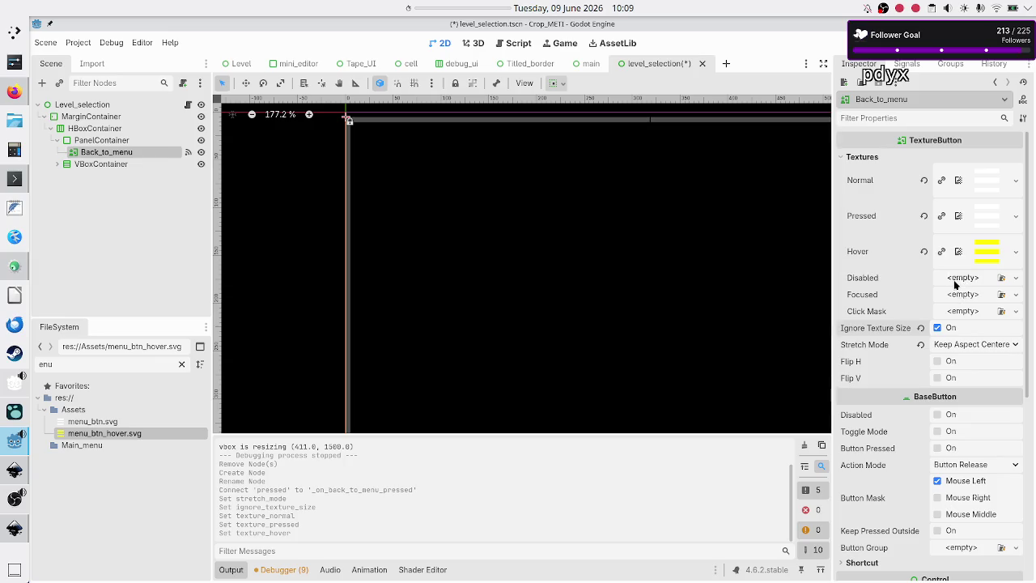
pyautogui.click(957, 279)
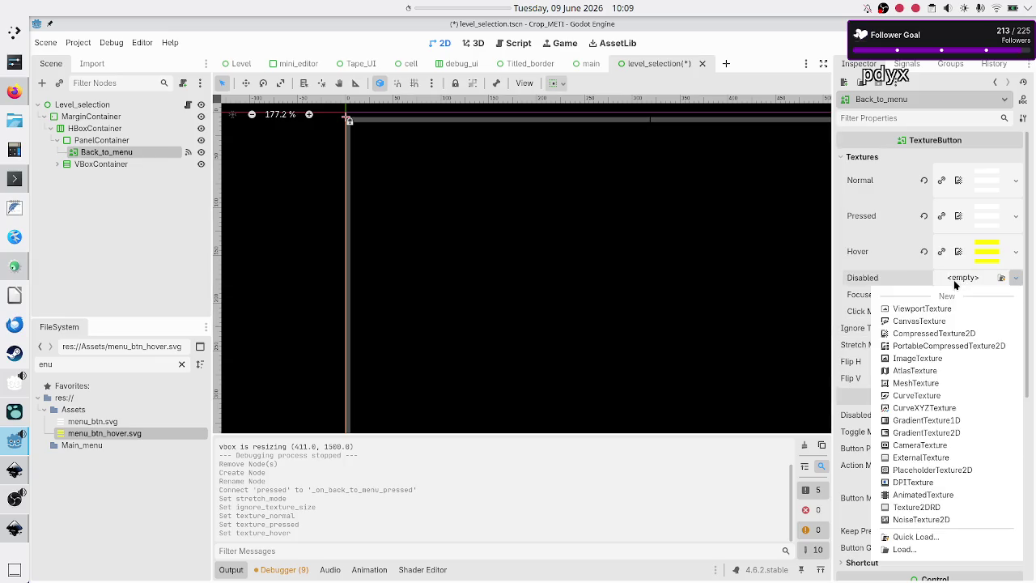
pyautogui.click(852, 316)
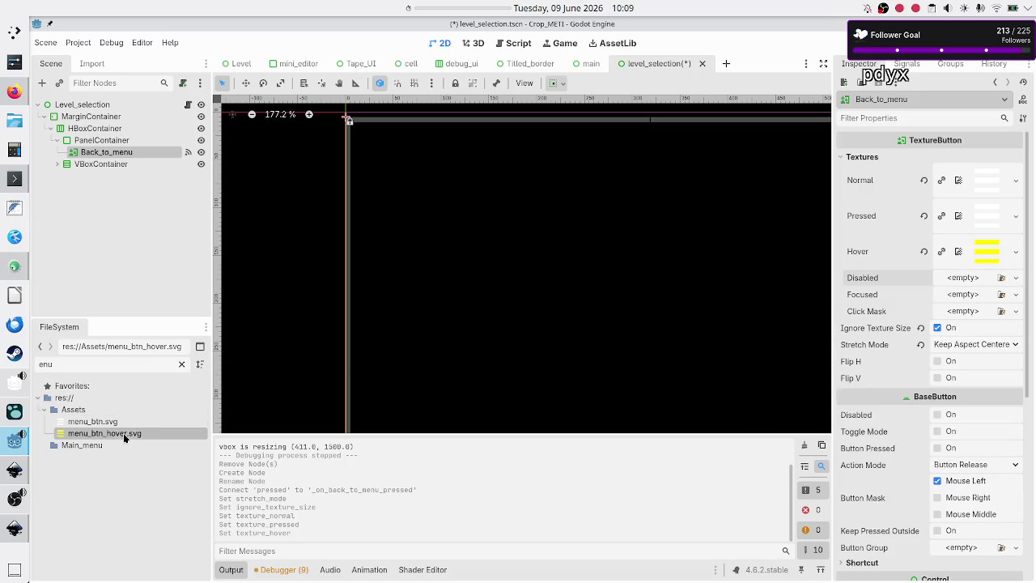
pyautogui.moveTo(123, 433)
pyautogui.mouseDown()
pyautogui.moveTo(653, 308)
pyautogui.moveTo(797, 301)
pyautogui.moveTo(910, 311)
pyautogui.moveTo(951, 296)
pyautogui.mouseUp()
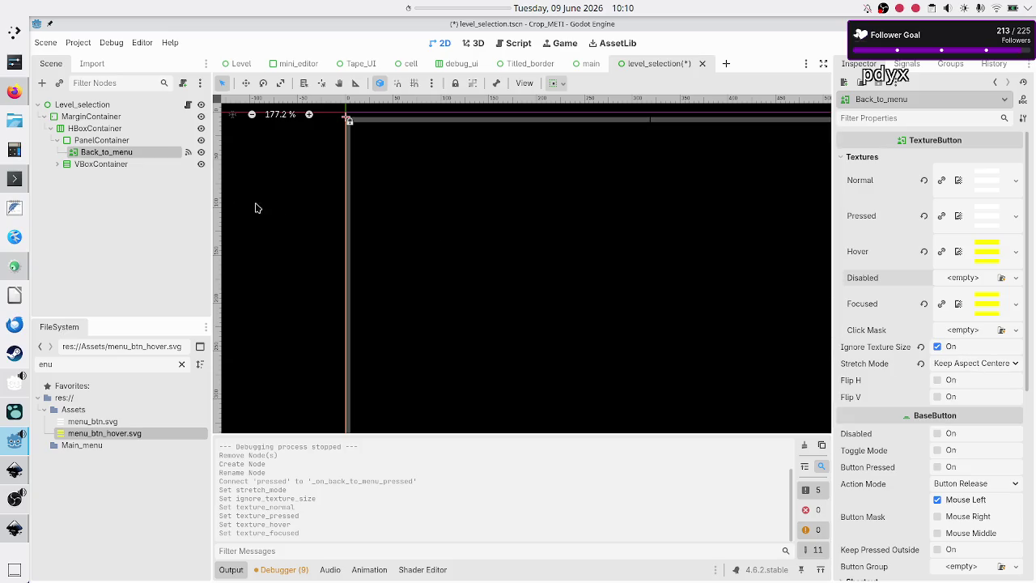
pyautogui.click(124, 146)
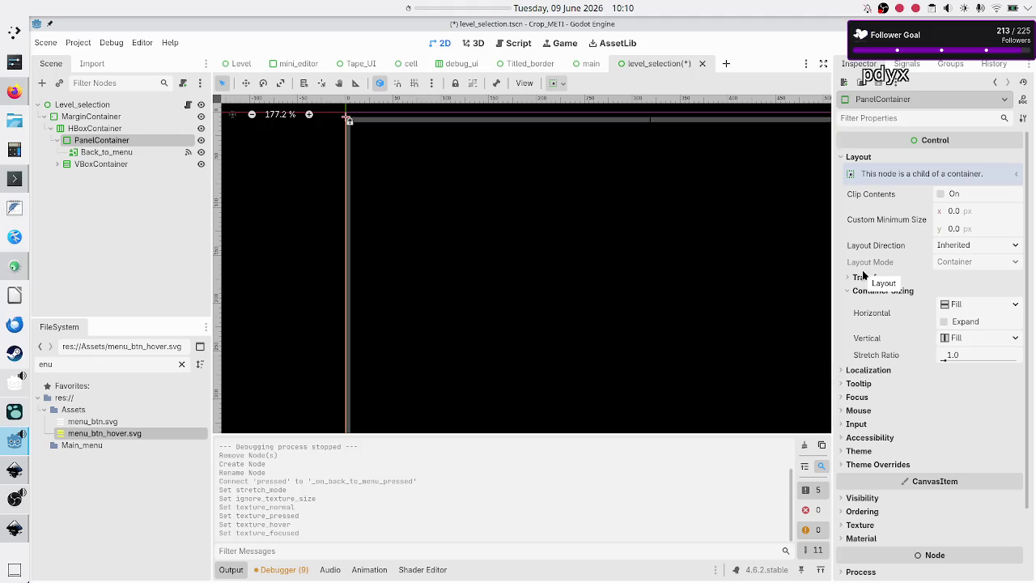
# - Enable Horizontal Expand on the PanelContainer
pyautogui.moveTo(890, 346)
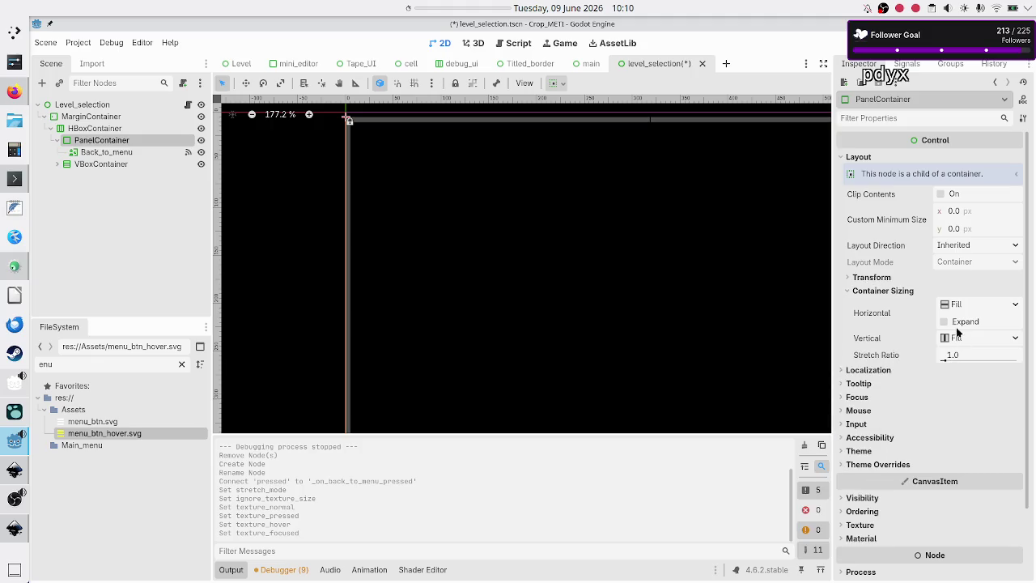
pyautogui.click(960, 322)
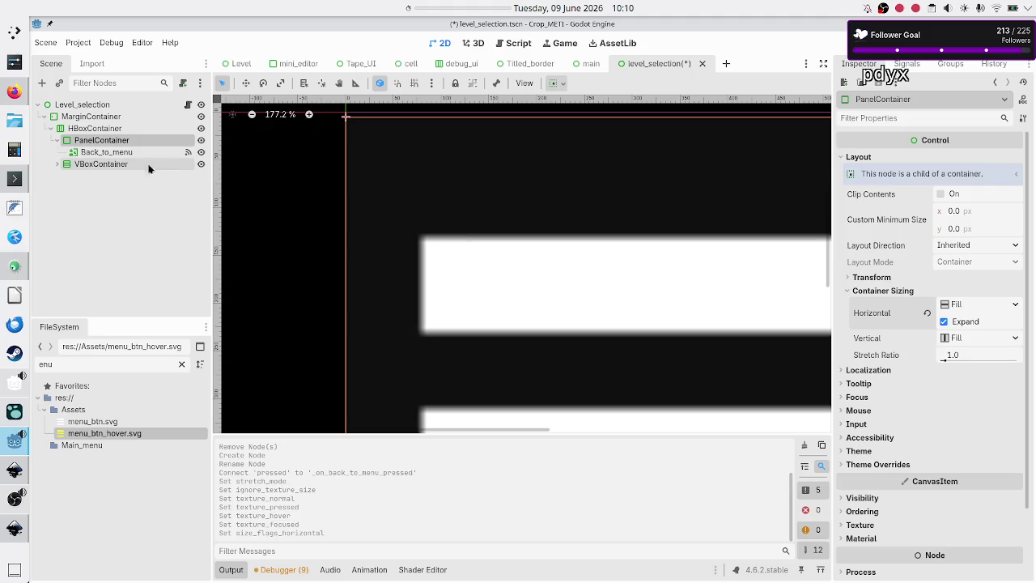
pyautogui.click(230, 570)
pyautogui.scroll(-7, 428, 394)
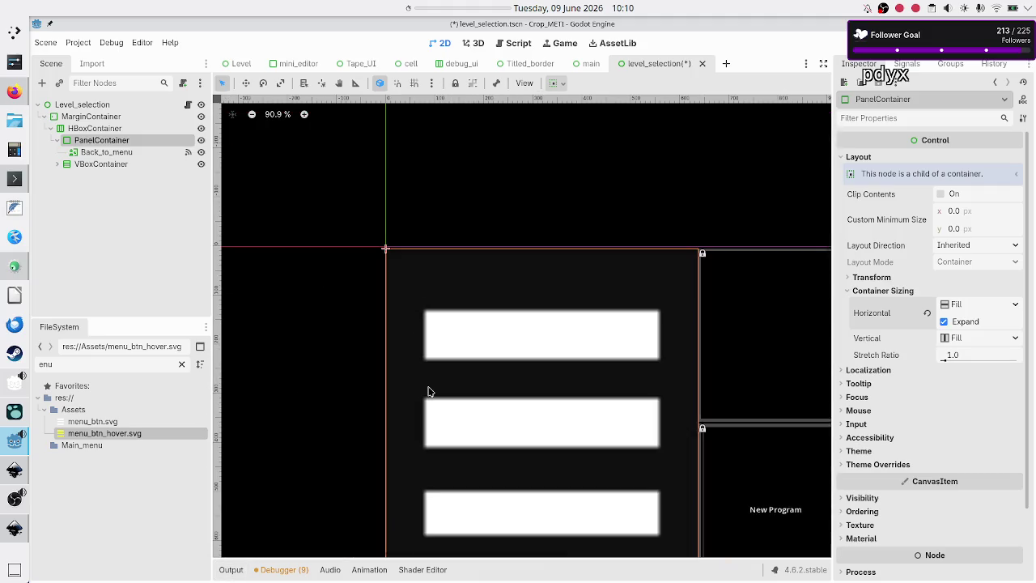
# - Set the VBoxContainer's stretch ratio to 20, then 30, and save and run the game
pyautogui.click(108, 152)
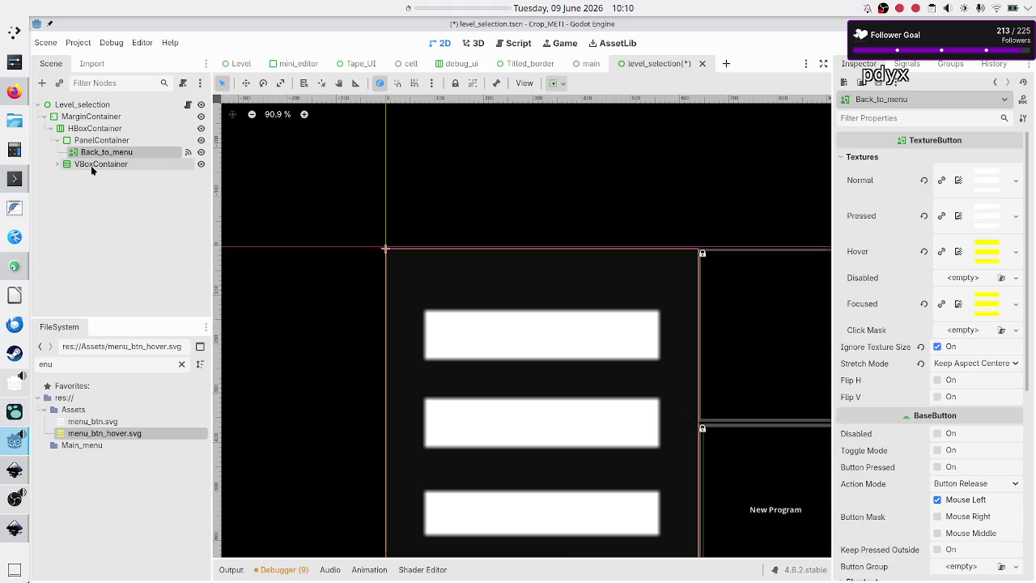
pyautogui.click(91, 165)
pyautogui.click(978, 390)
pyautogui.write('20')
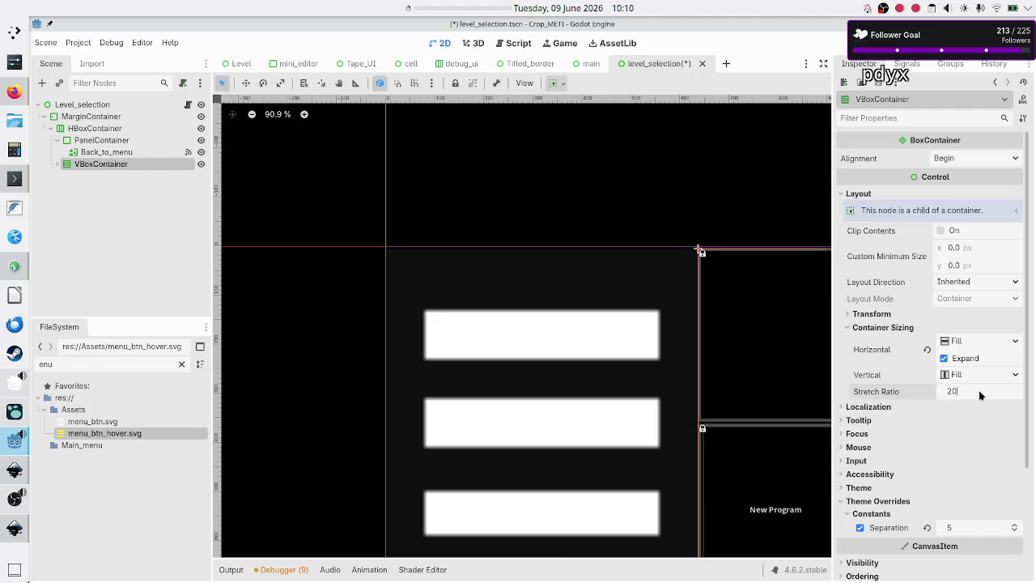
pyautogui.press('Return')
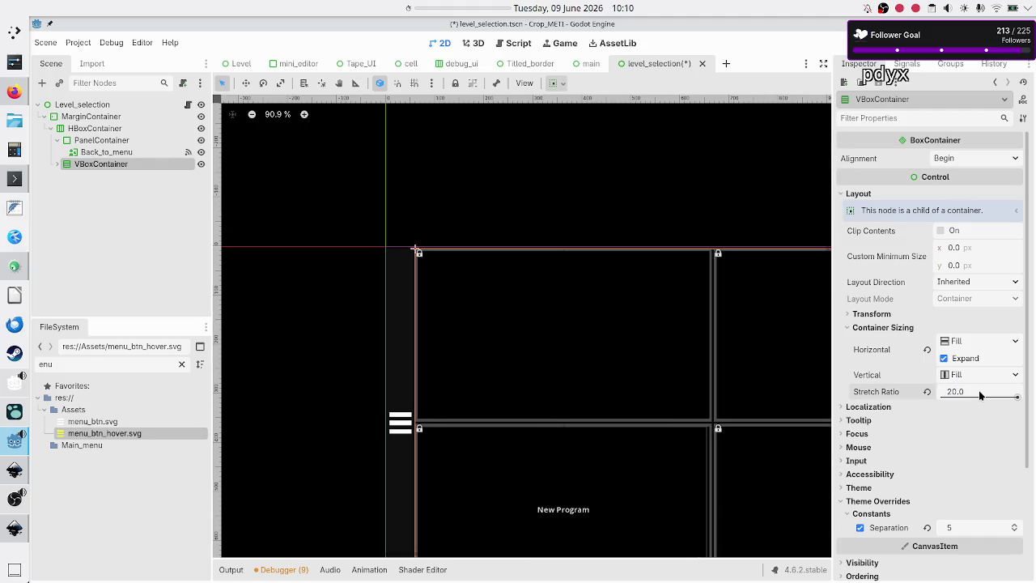
pyautogui.click(978, 390)
pyautogui.write('30')
pyautogui.press('Return')
pyautogui.press('F5')
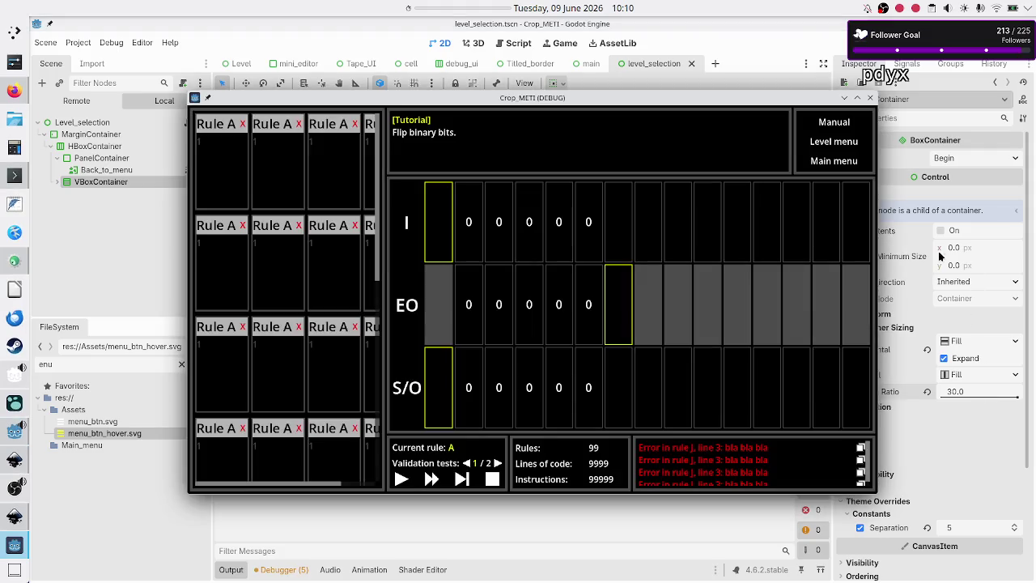
# - Check the hamburger button on the game's Level menu screen, then close the game window
pyautogui.click(833, 141)
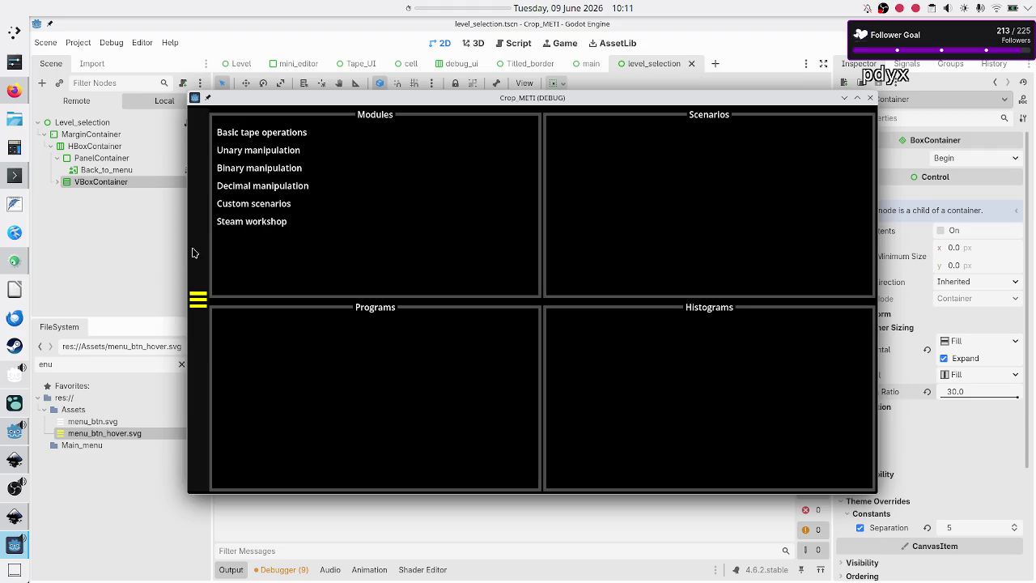
pyautogui.click(870, 97)
pyautogui.click(115, 153)
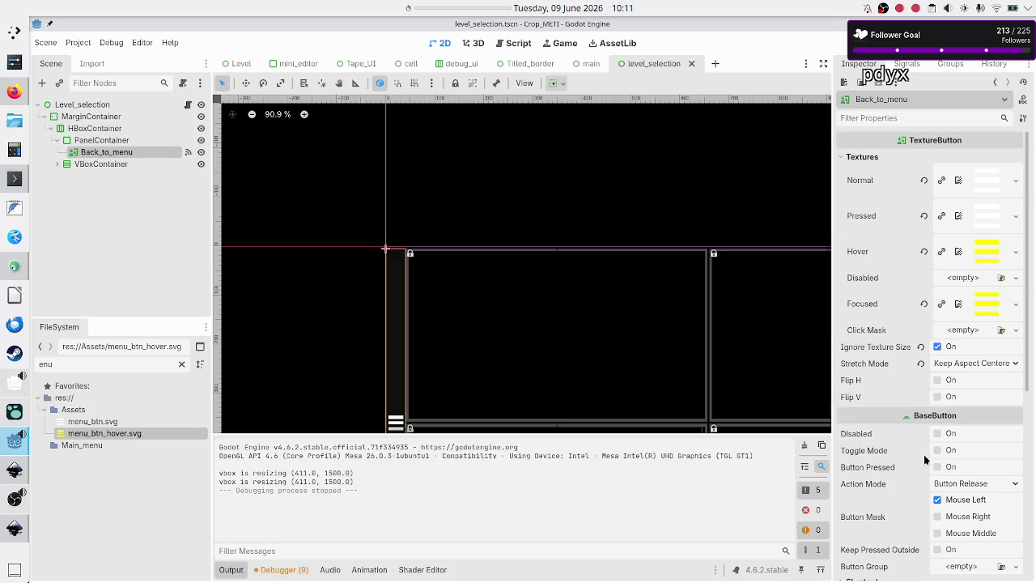
# - Set Back_to_menu's horizontal Container Sizing to Custom with Fill
pyautogui.scroll(-5, 926, 462)
pyautogui.scroll(5, 926, 462)
pyautogui.scroll(-4, 926, 462)
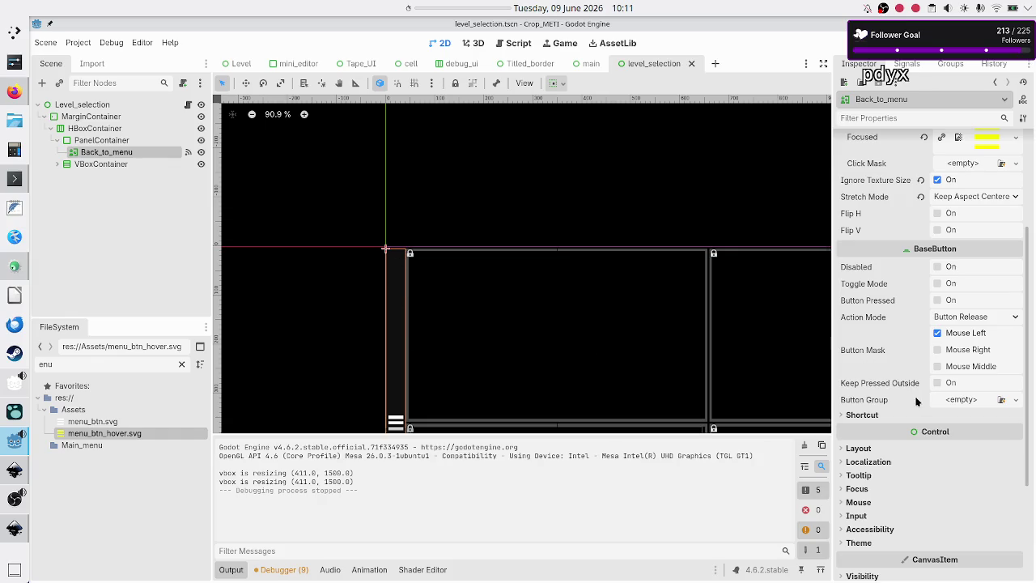
pyautogui.scroll(4, 908, 358)
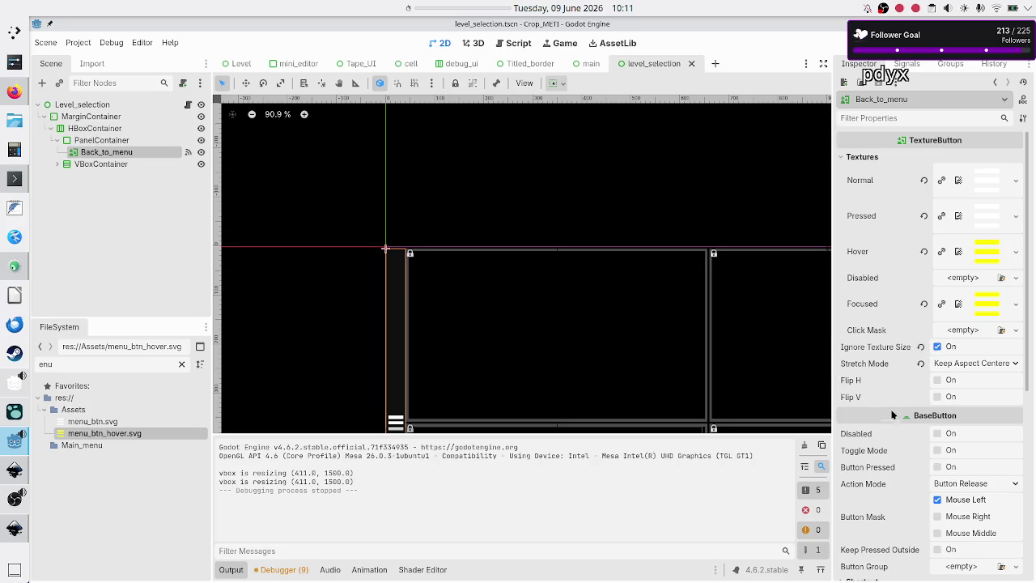
pyautogui.moveTo(904, 444)
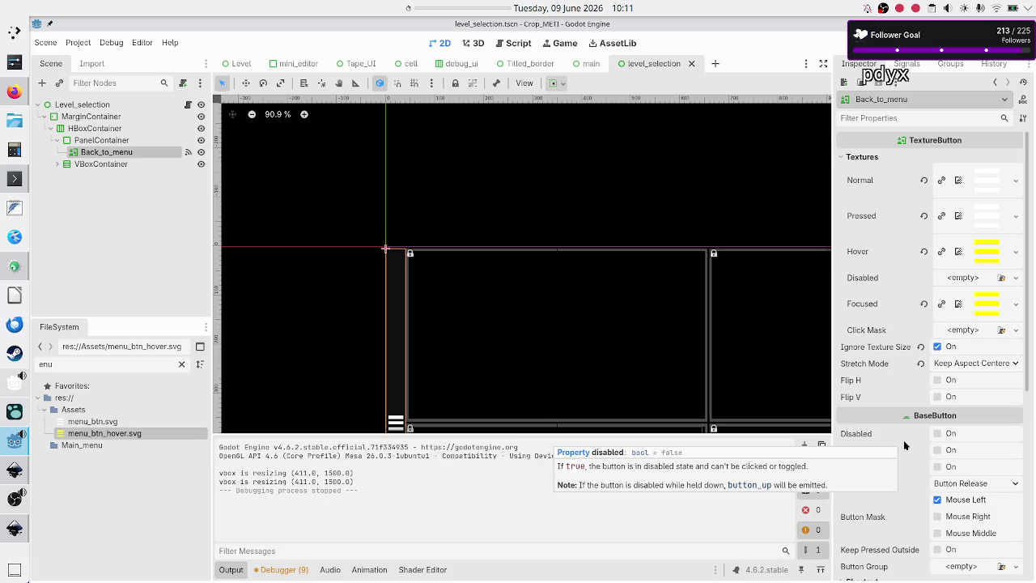
pyautogui.scroll(-8, 912, 486)
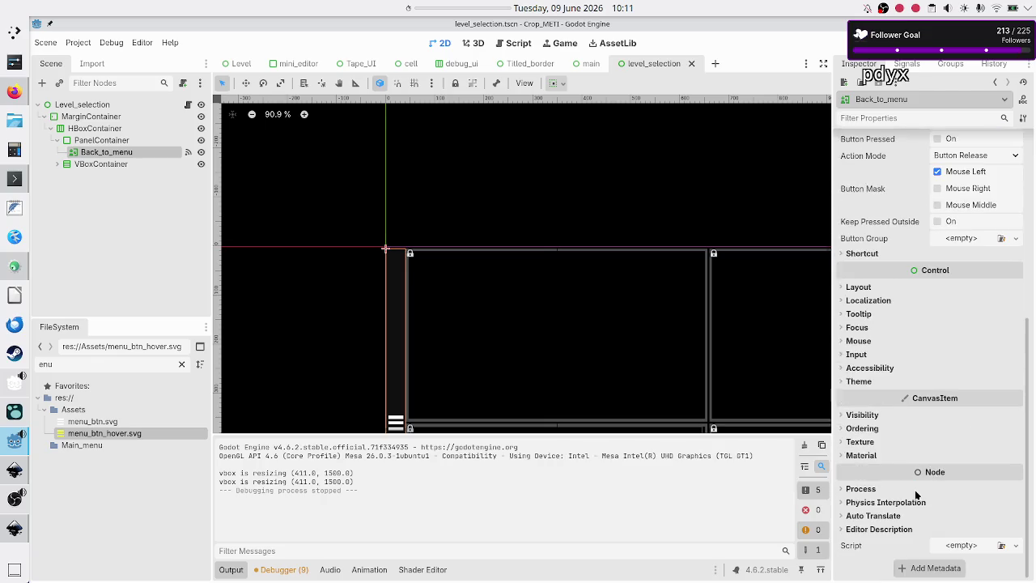
pyautogui.click(858, 287)
pyautogui.click(891, 419)
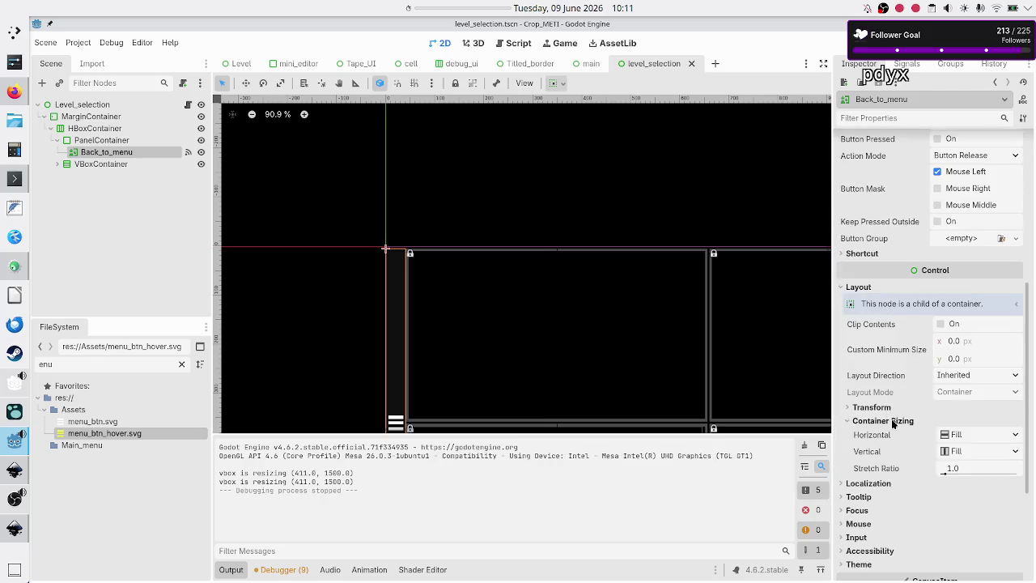
pyautogui.click(963, 435)
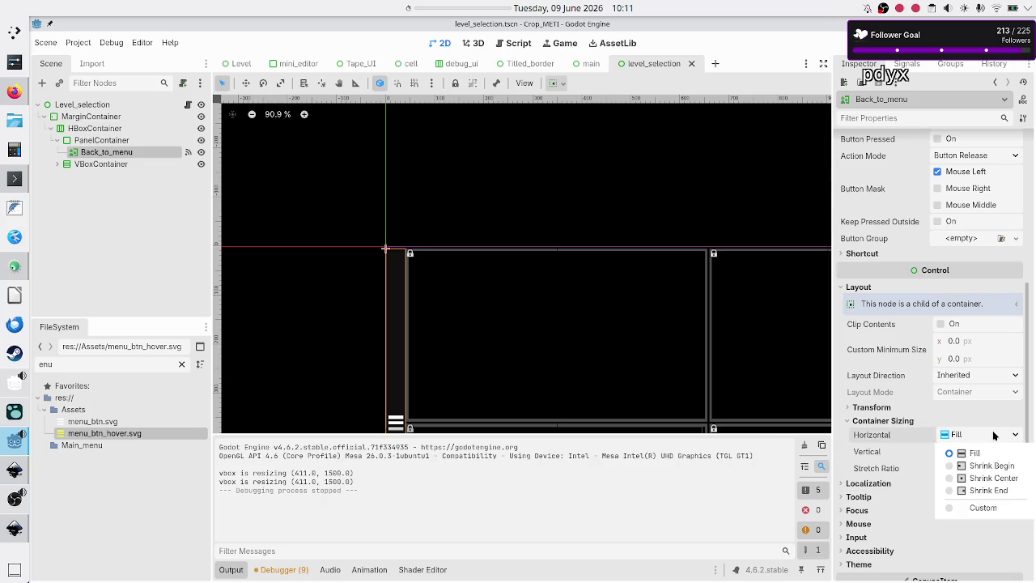
pyautogui.click(975, 508)
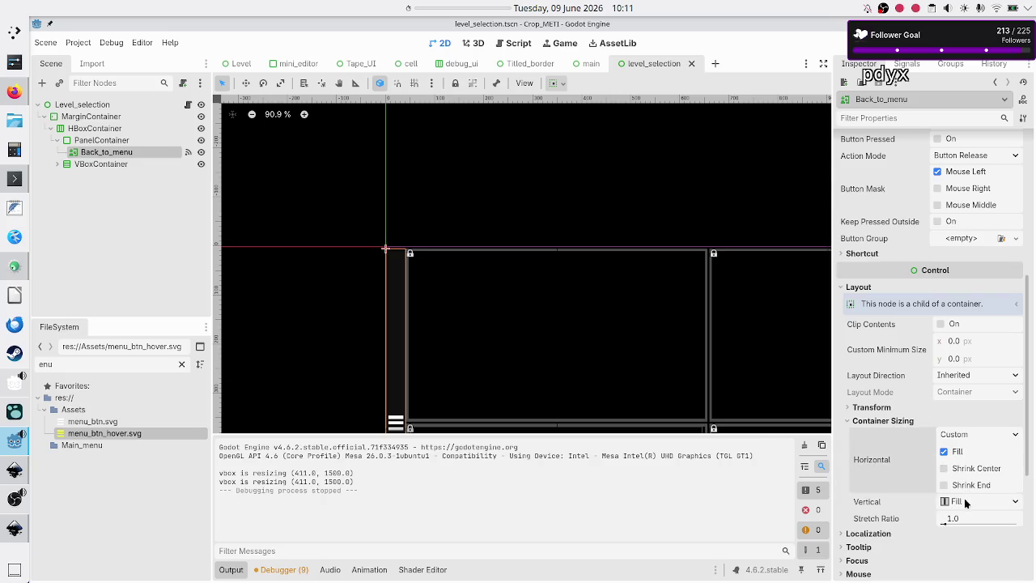
# - Set its vertical Container Sizing to Custom, keeping Fill enabled
pyautogui.click(1014, 503)
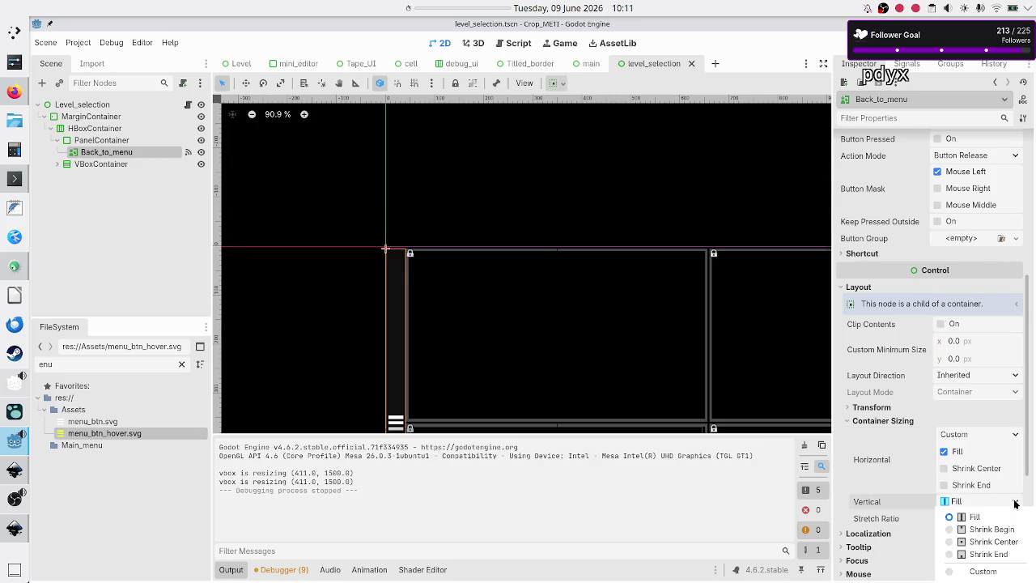
pyautogui.click(974, 572)
pyautogui.scroll(-2, 975, 477)
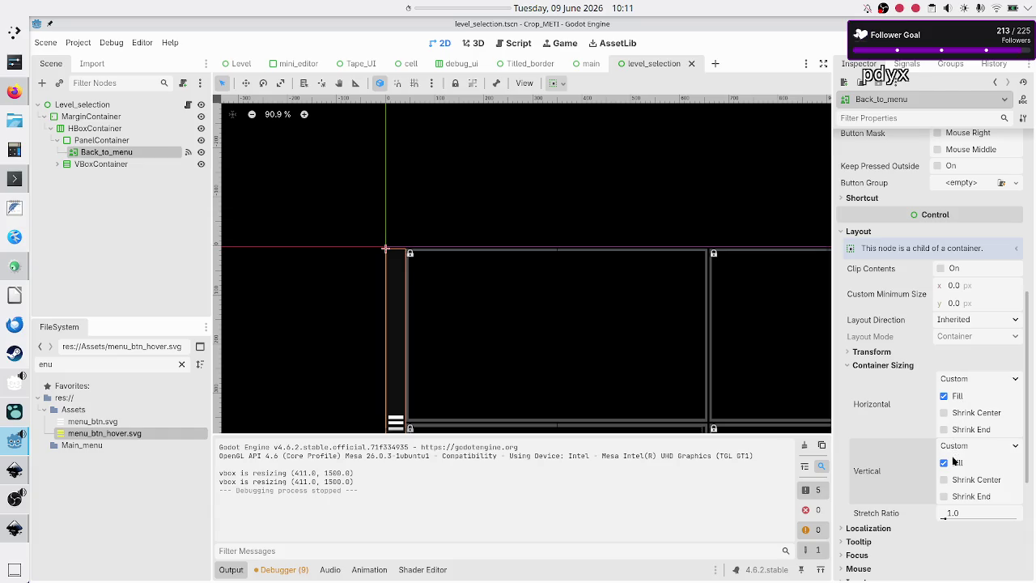
pyautogui.click(952, 466)
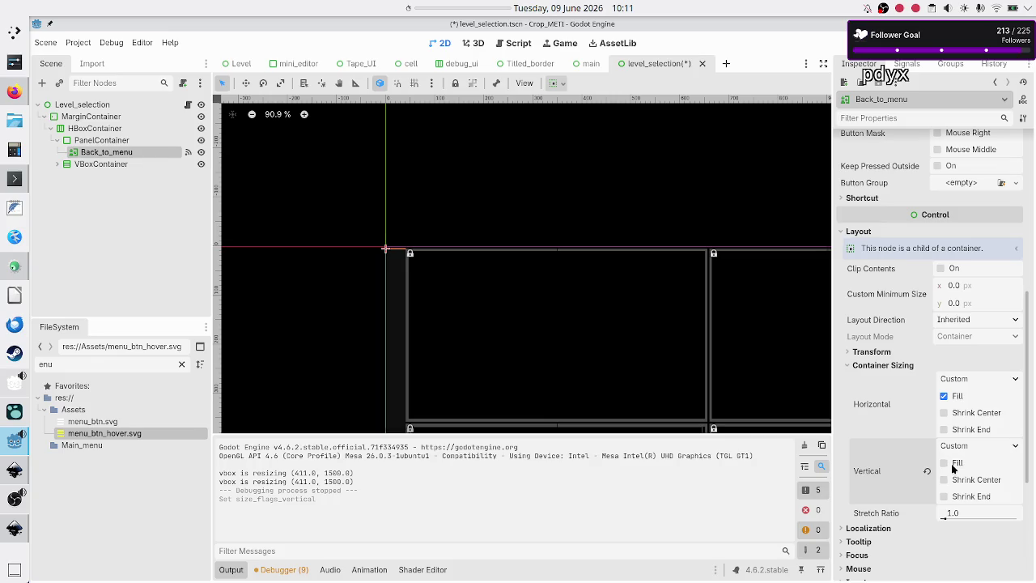
pyautogui.click(952, 466)
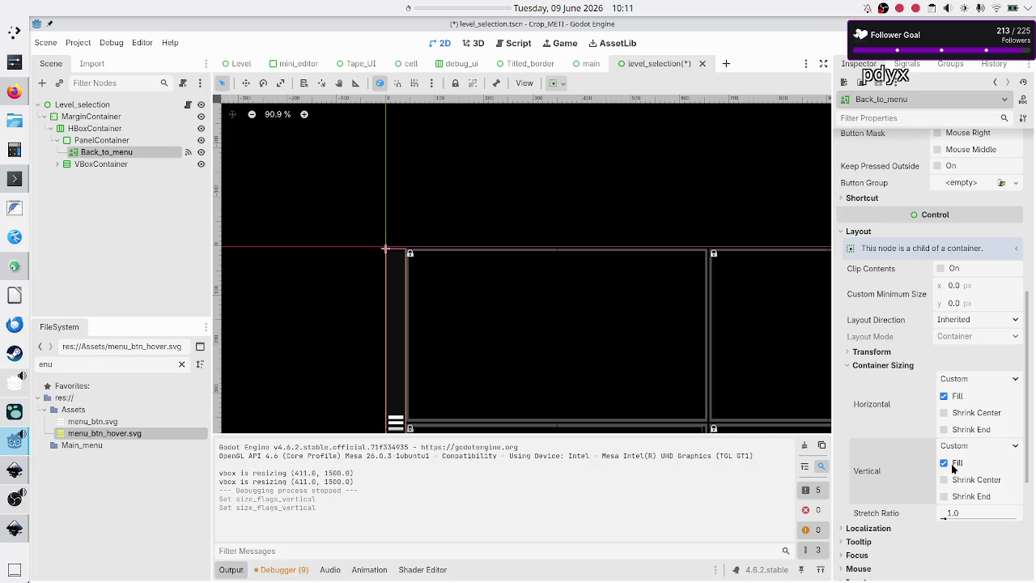
# - Add a VBoxContainer under PanelContainer and move Back_to_menu into it
pyautogui.click(87, 142)
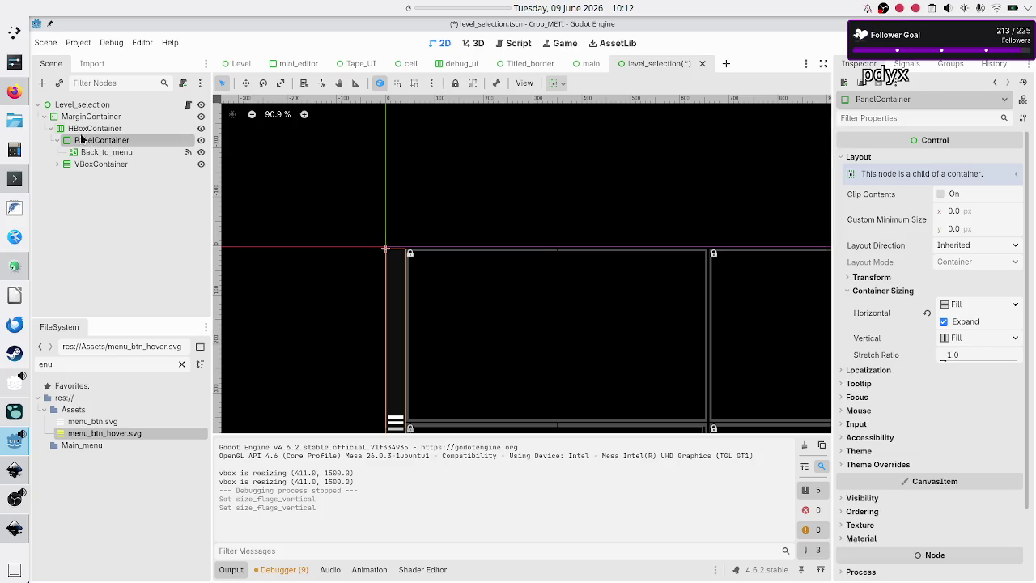
pyautogui.click(39, 84)
pyautogui.write('vbox')
pyautogui.press('Return')
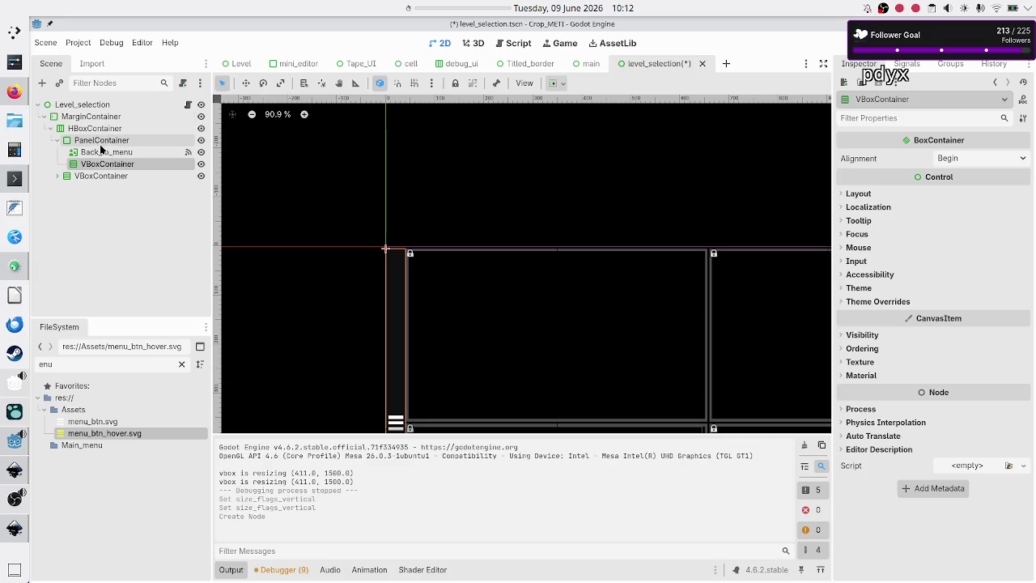
pyautogui.click(102, 151)
pyautogui.moveTo(104, 152)
pyautogui.mouseDown()
pyautogui.moveTo(97, 162)
pyautogui.moveTo(110, 166)
pyautogui.mouseUp()
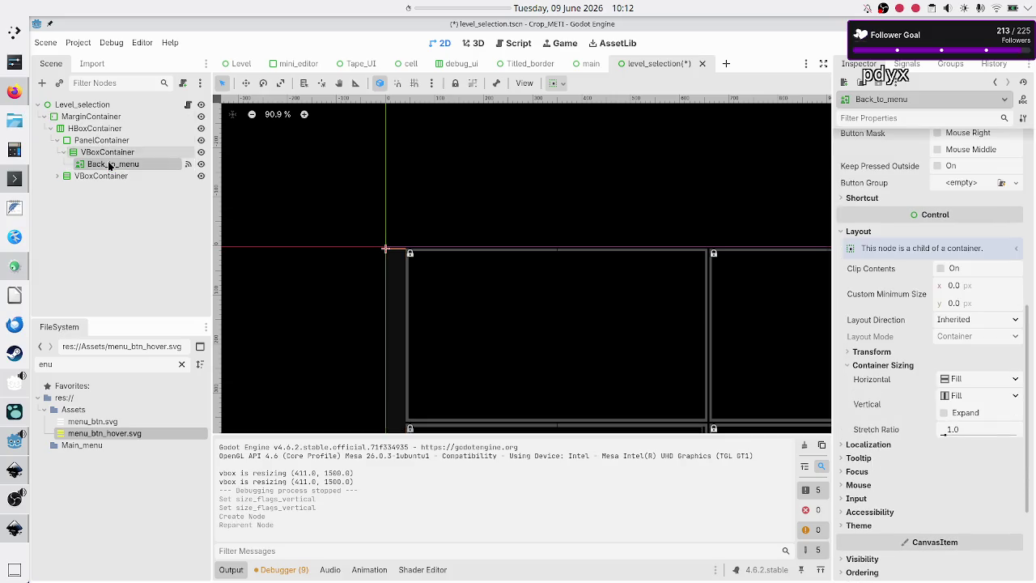
# - Add two Control nodes to the VBoxContainer and place Control above Back_to_menu
pyautogui.click(108, 153)
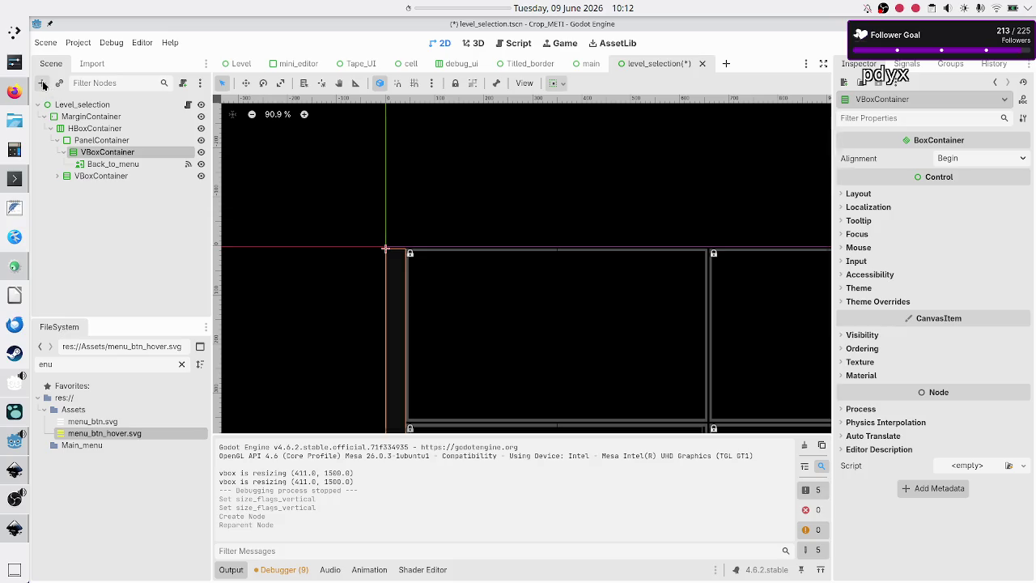
pyautogui.click(42, 83)
pyautogui.write('contr')
pyautogui.press('Return')
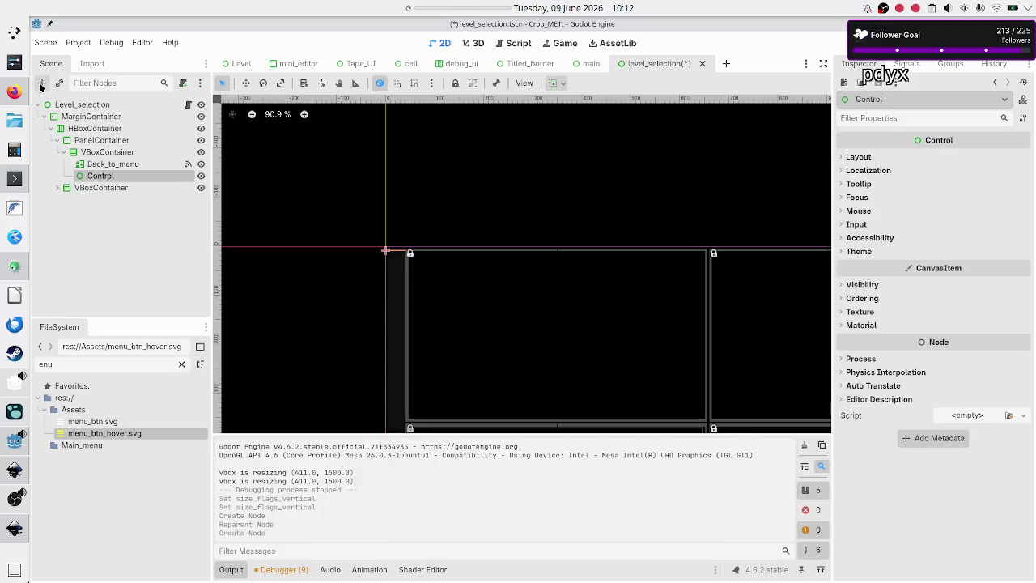
pyautogui.click(102, 152)
pyautogui.click(101, 153)
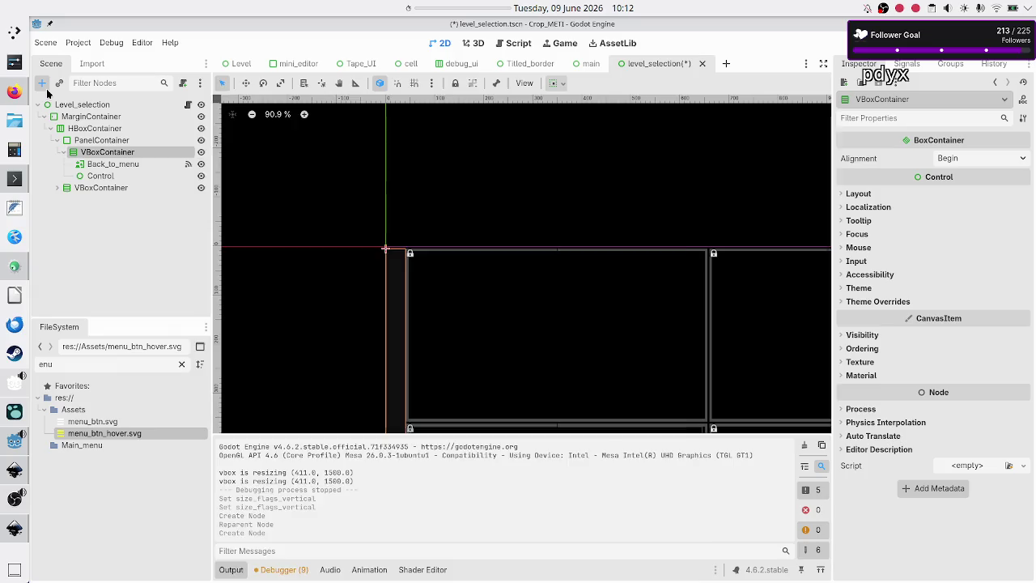
pyautogui.click(42, 82)
pyautogui.write('contro')
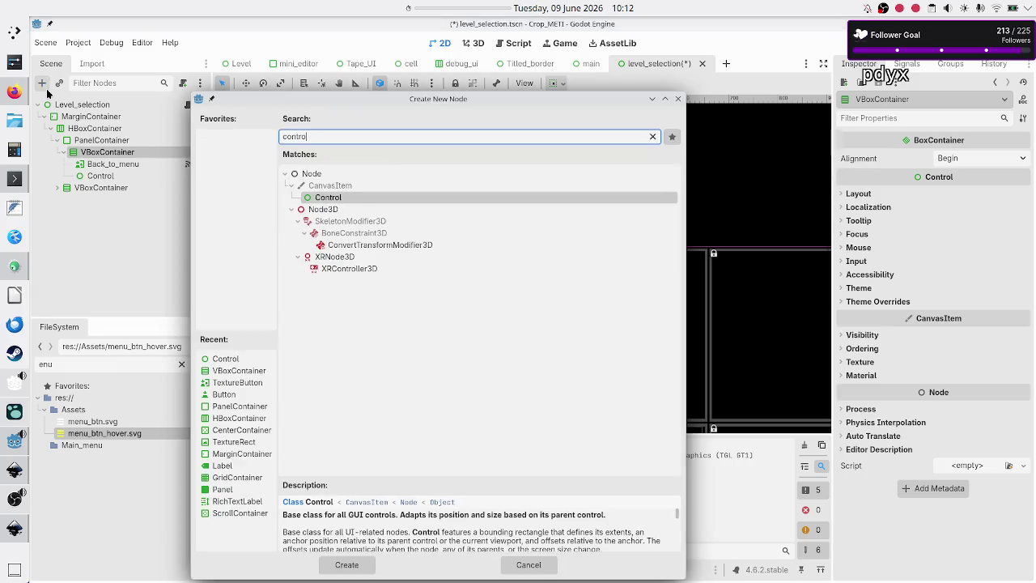
pyautogui.press('Return')
pyautogui.moveTo(102, 176)
pyautogui.mouseDown()
pyautogui.moveTo(116, 167)
pyautogui.moveTo(98, 164)
pyautogui.mouseUp()
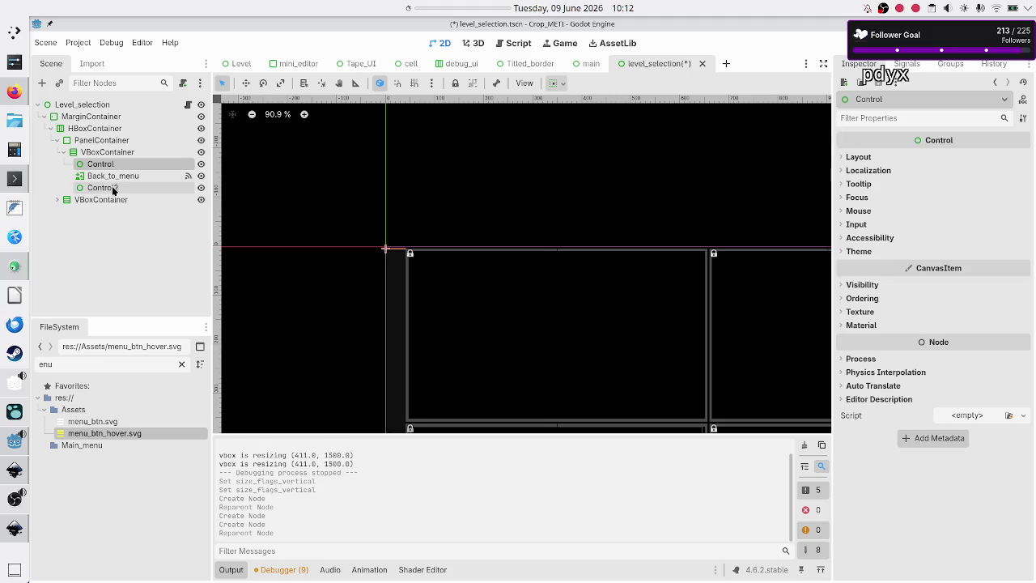
# - Turn on Vertical Expand for Control, Back_to_menu and Control2 together
pyautogui.keyDown('shift'); pyautogui.click(111, 187); pyautogui.keyUp('shift')
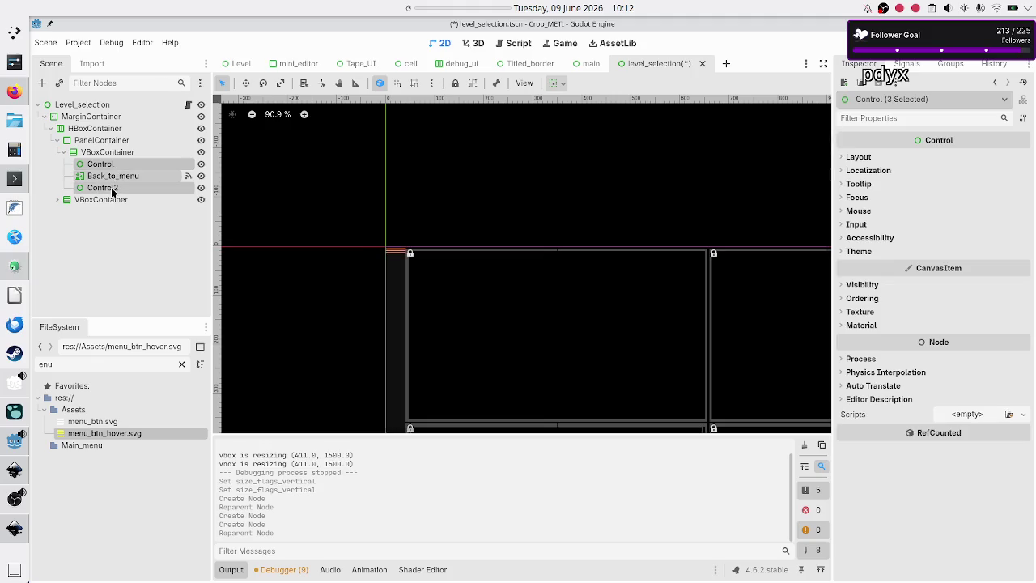
pyautogui.click(856, 156)
pyautogui.click(884, 267)
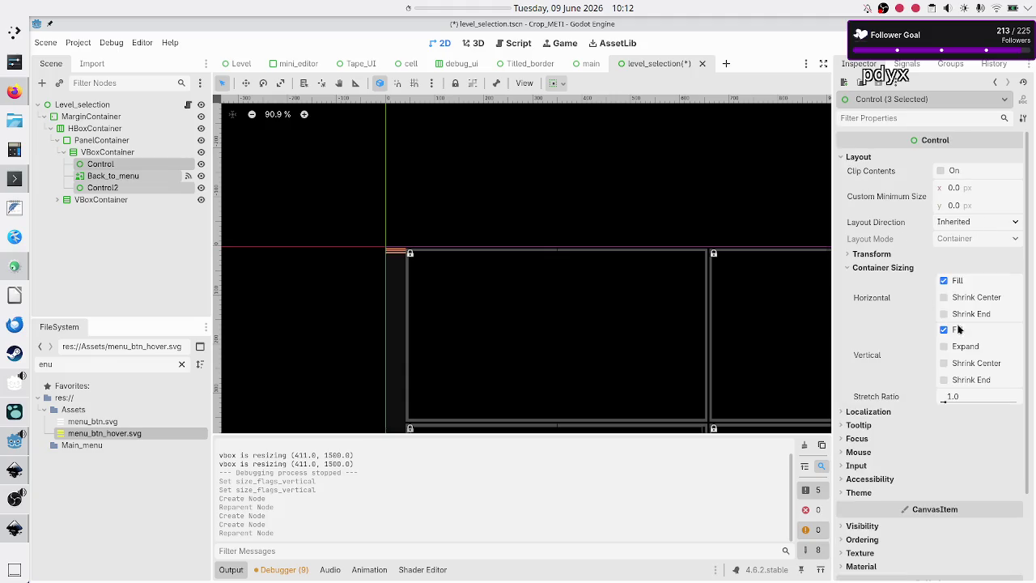
pyautogui.click(944, 346)
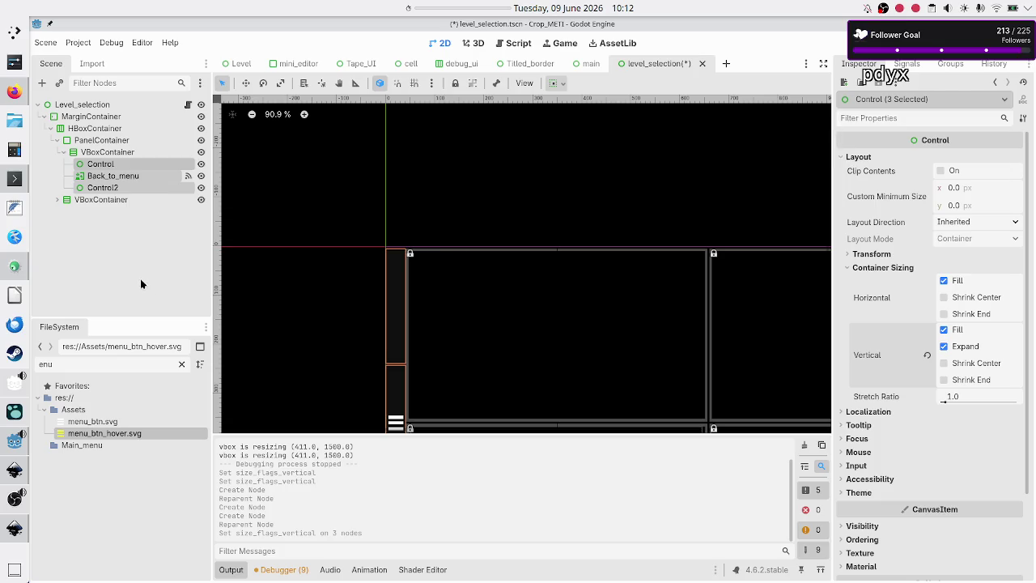
# - Toggle Back_to_menu's vertical expand off and back on
pyautogui.click(126, 175)
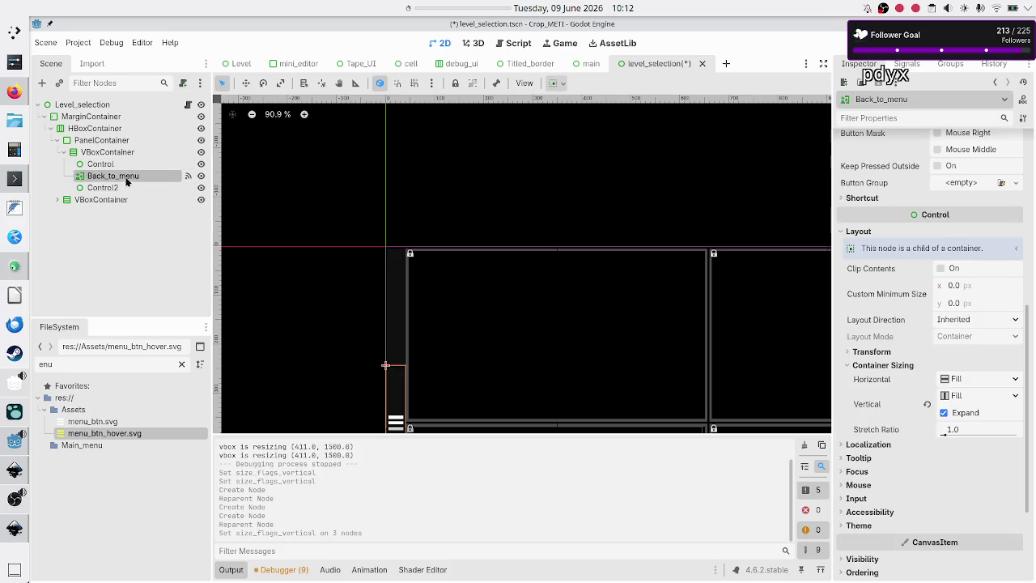
pyautogui.click(944, 414)
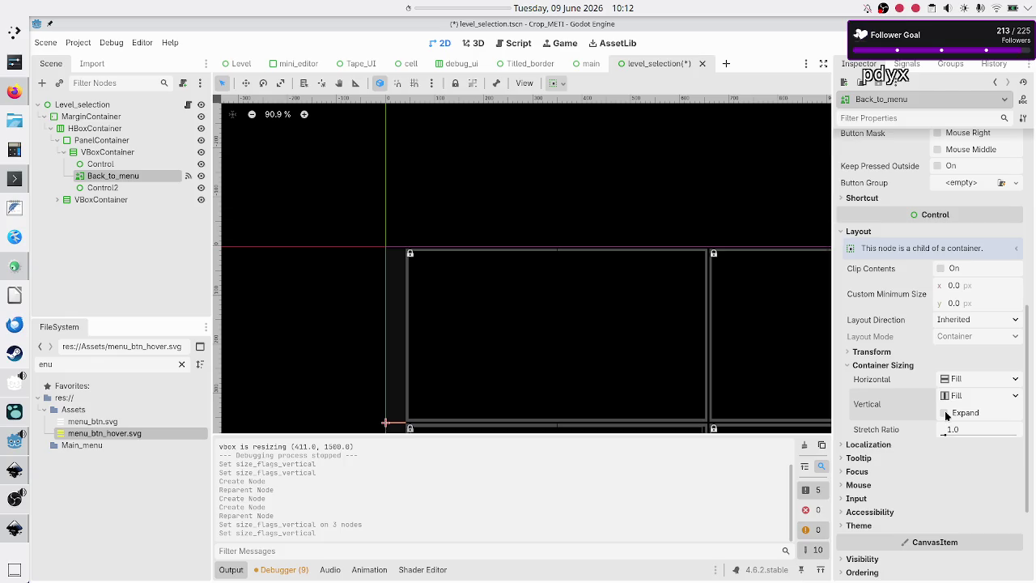
pyautogui.click(944, 414)
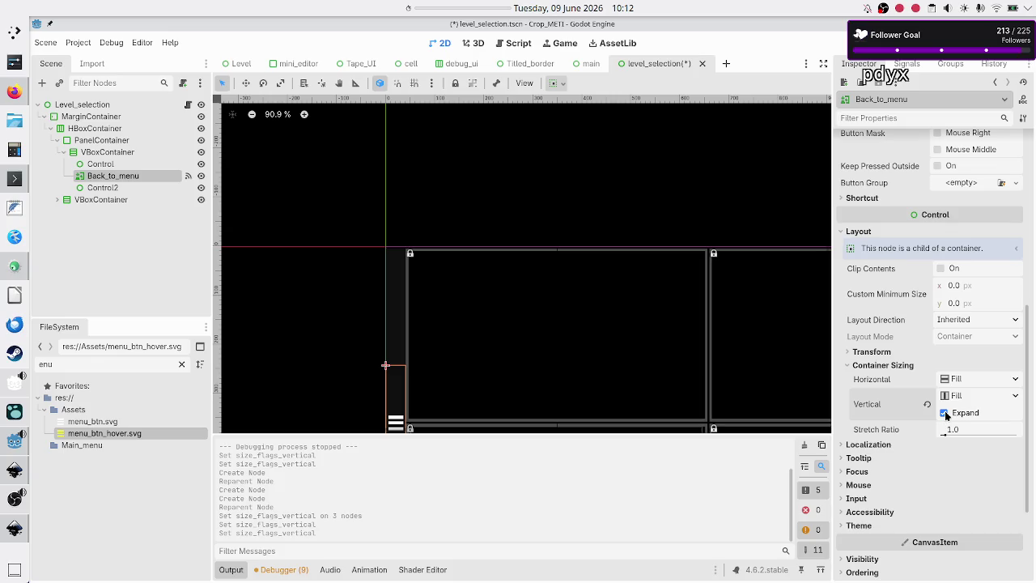
pyautogui.scroll(5, 924, 272)
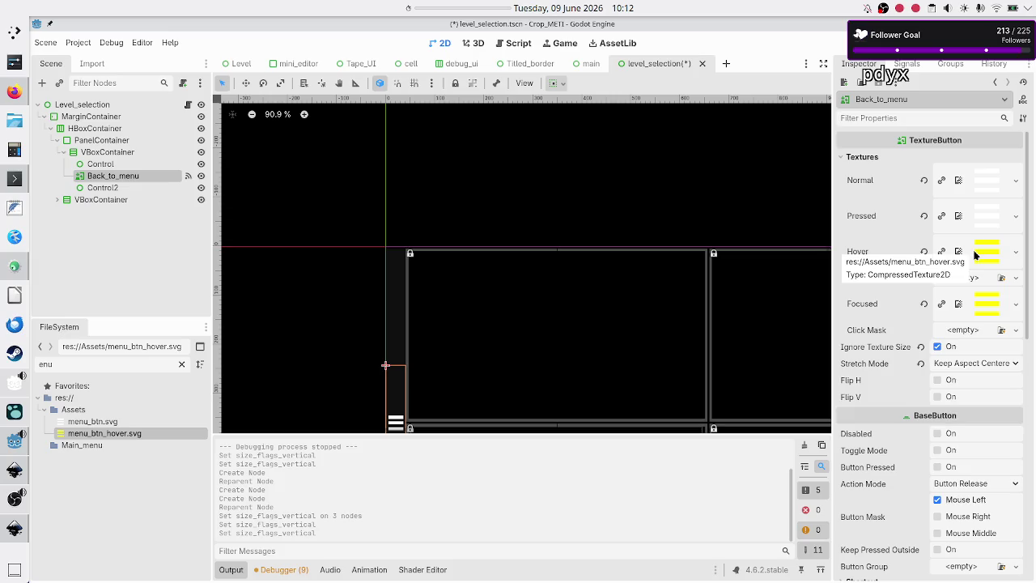
pyautogui.scroll(-5, 904, 413)
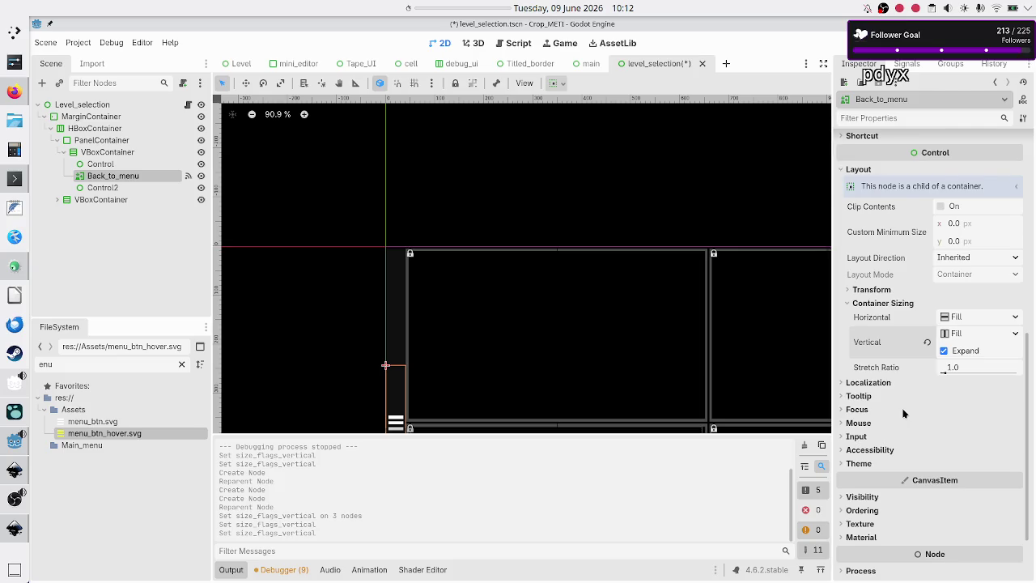
pyautogui.scroll(1, 904, 414)
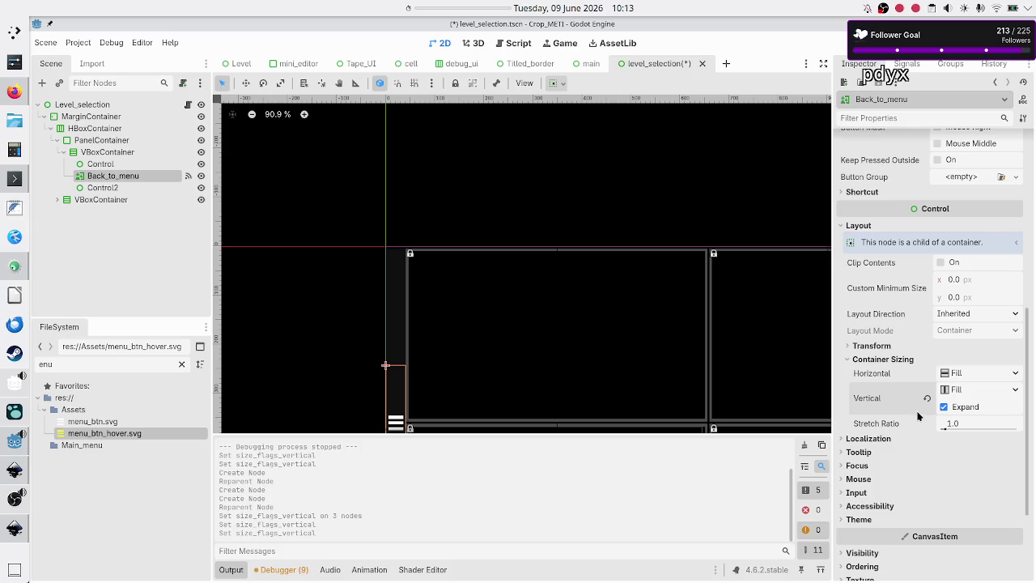
# - Set Back_to_menu's stretch ratio to 0.1, check the VBoxContainer layout, and run with F6
pyautogui.click(100, 163)
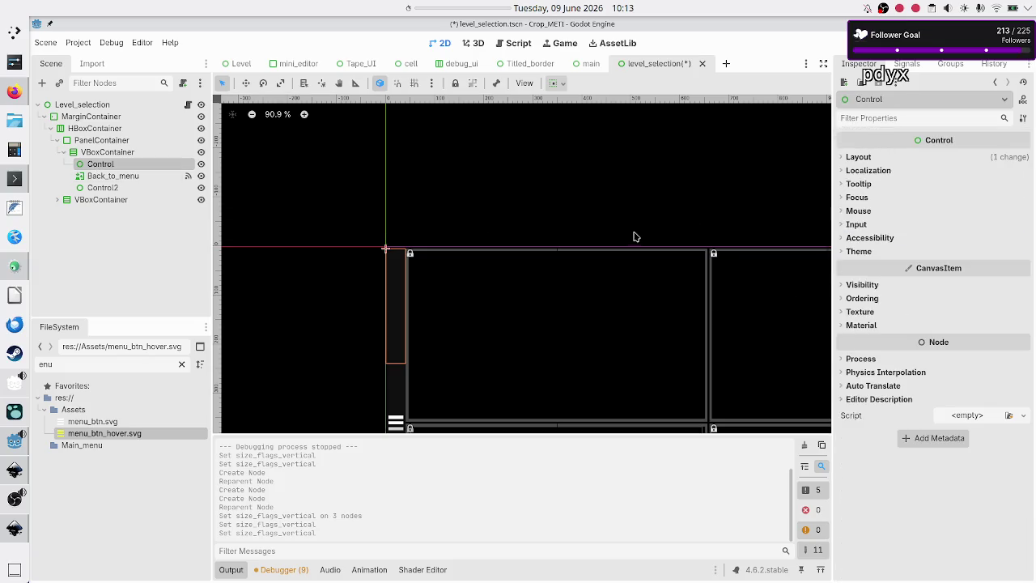
pyautogui.click(137, 176)
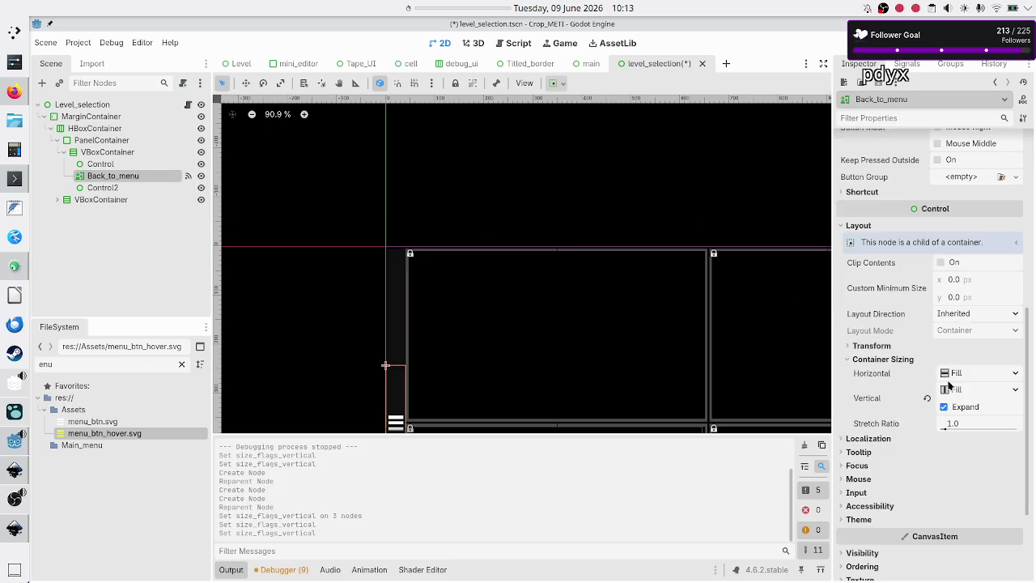
pyautogui.click(967, 423)
pyautogui.write('0.')
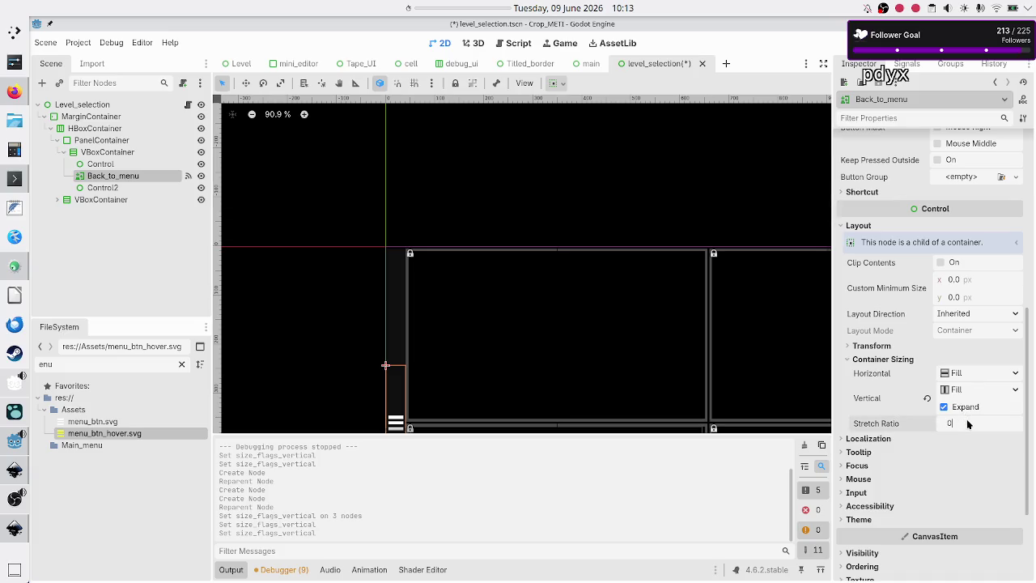
pyautogui.write('1')
pyautogui.press('Return')
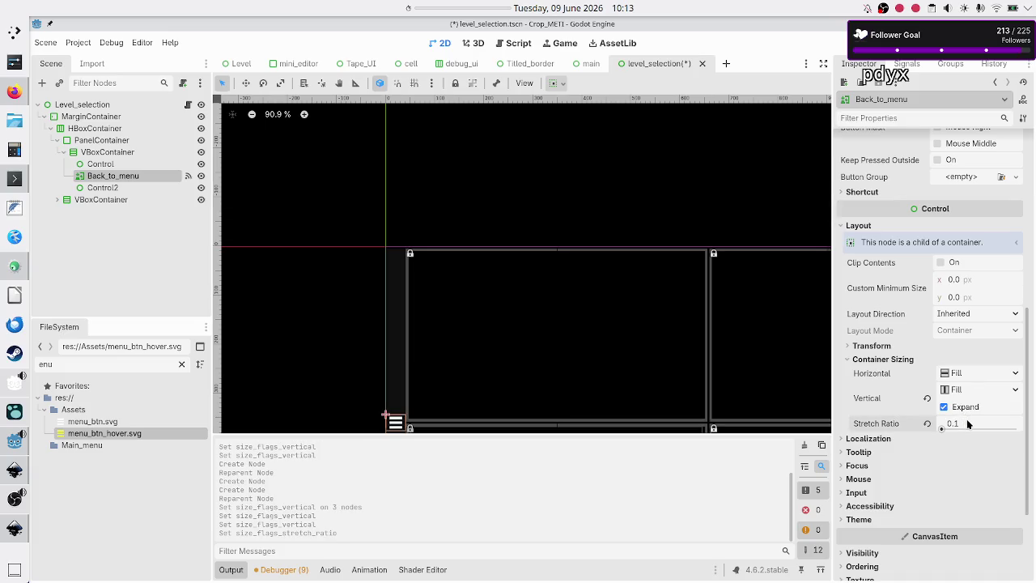
pyautogui.click(109, 153)
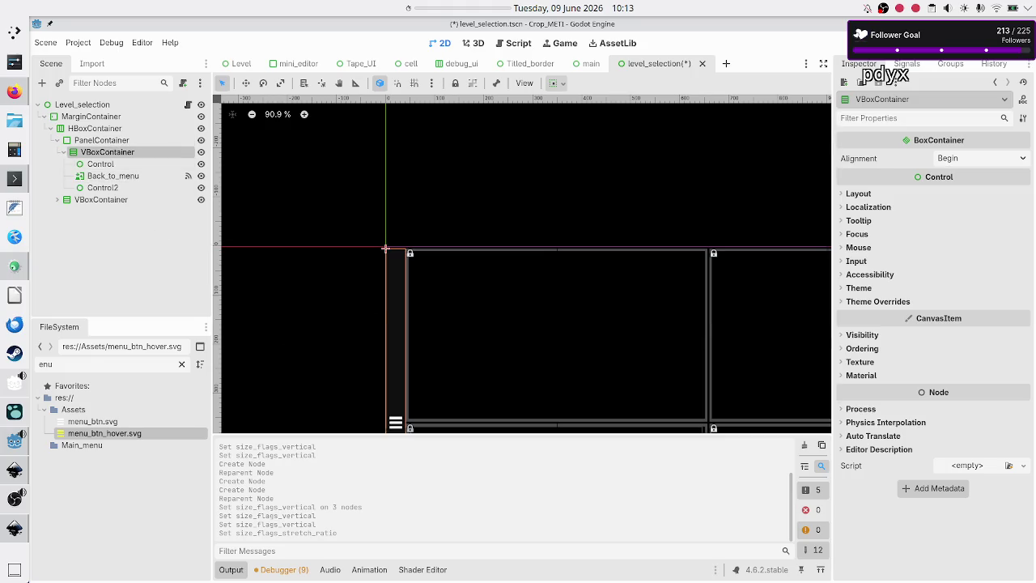
pyautogui.press('F6')
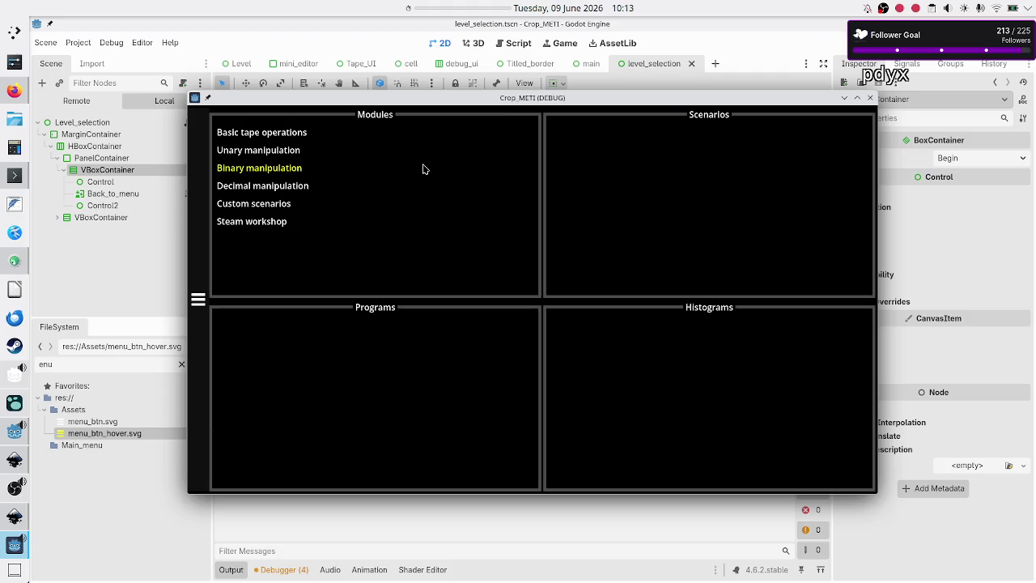
# - Maximize the running game, test the hamburger button and Play, then switch to Firefox
pyautogui.doubleClick(522, 98)
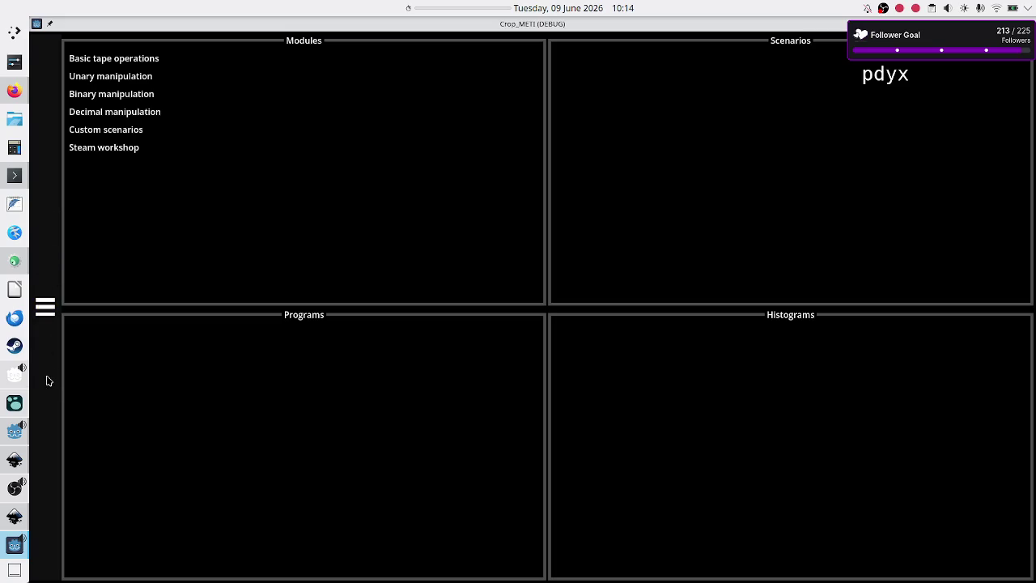
pyautogui.click(45, 308)
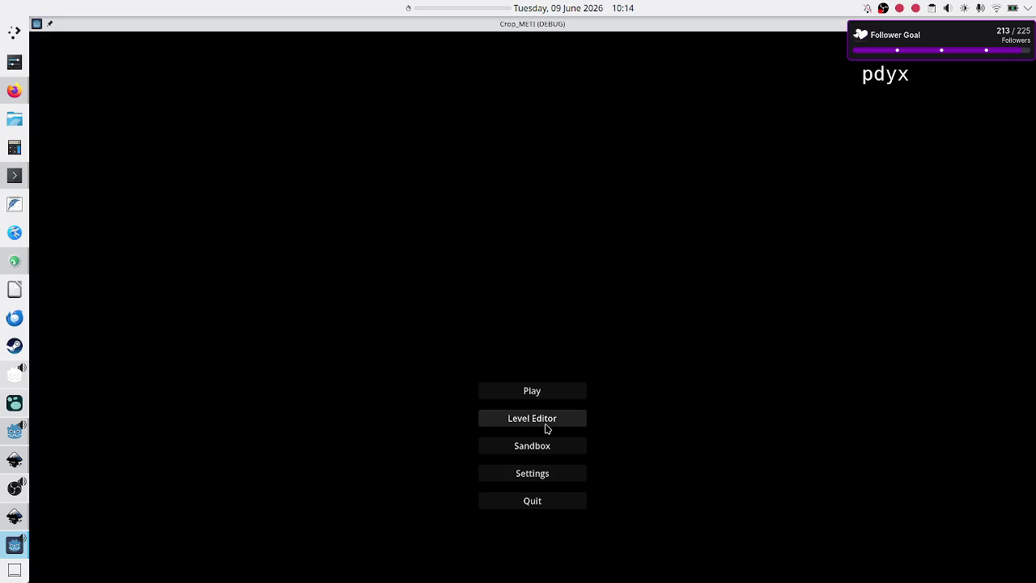
pyautogui.click(545, 392)
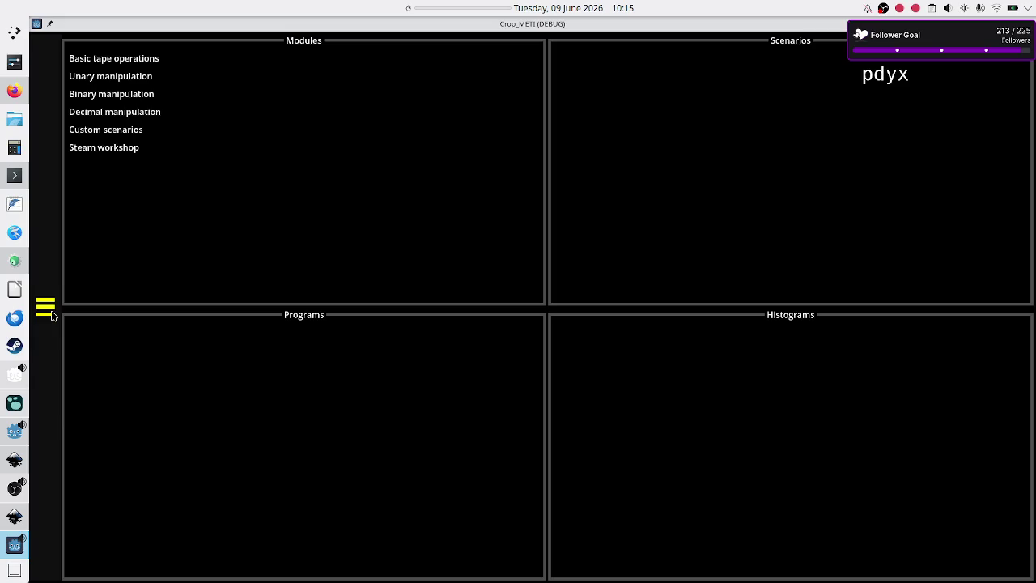
pyautogui.click(14, 90)
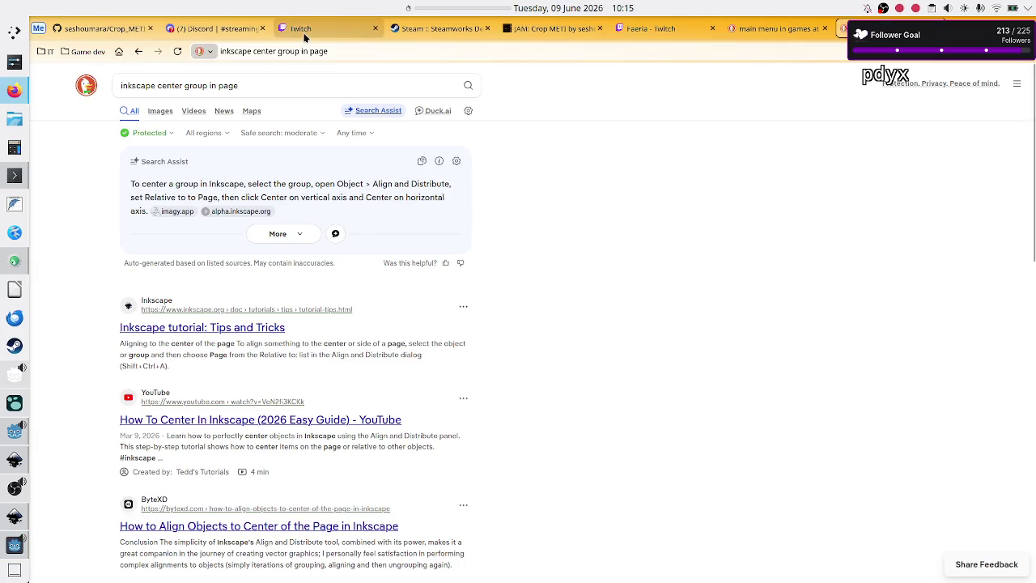
# - Check the Twitch and Discord tabs, then return to Inkscape with a wider canvas for menu_btn.svg
pyautogui.click(300, 32)
pyautogui.click(231, 30)
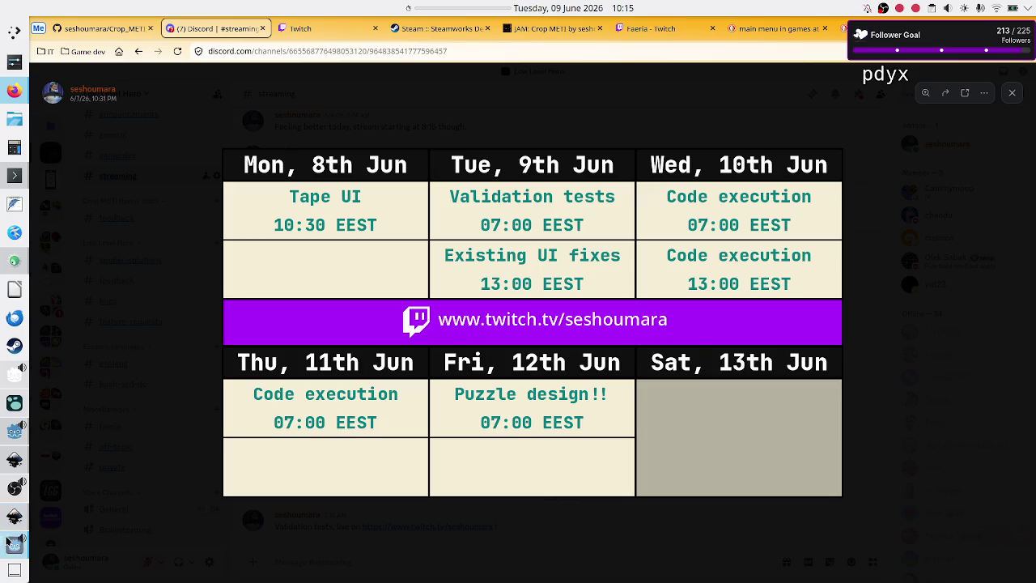
pyautogui.click(14, 516)
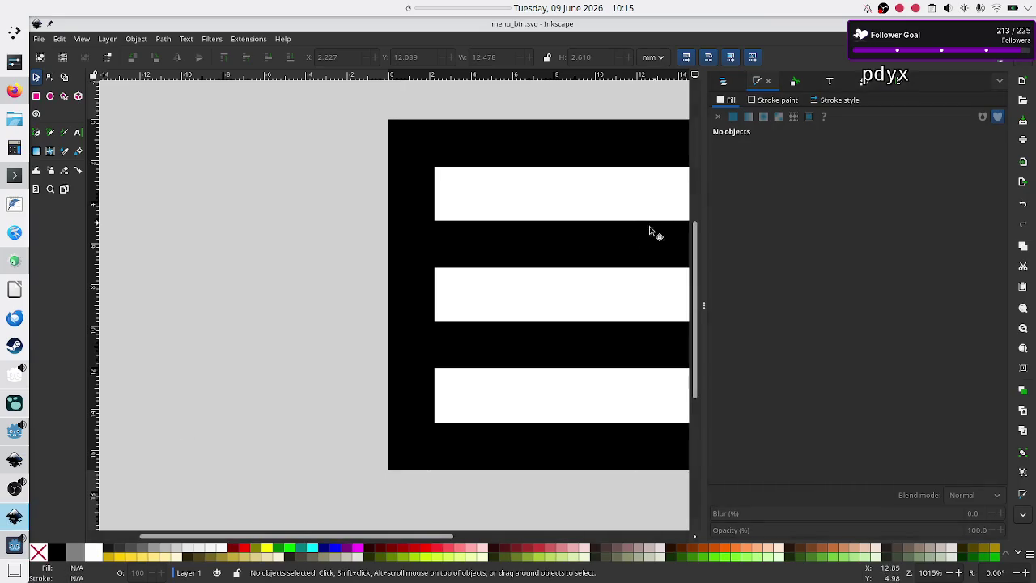
pyautogui.click(703, 305)
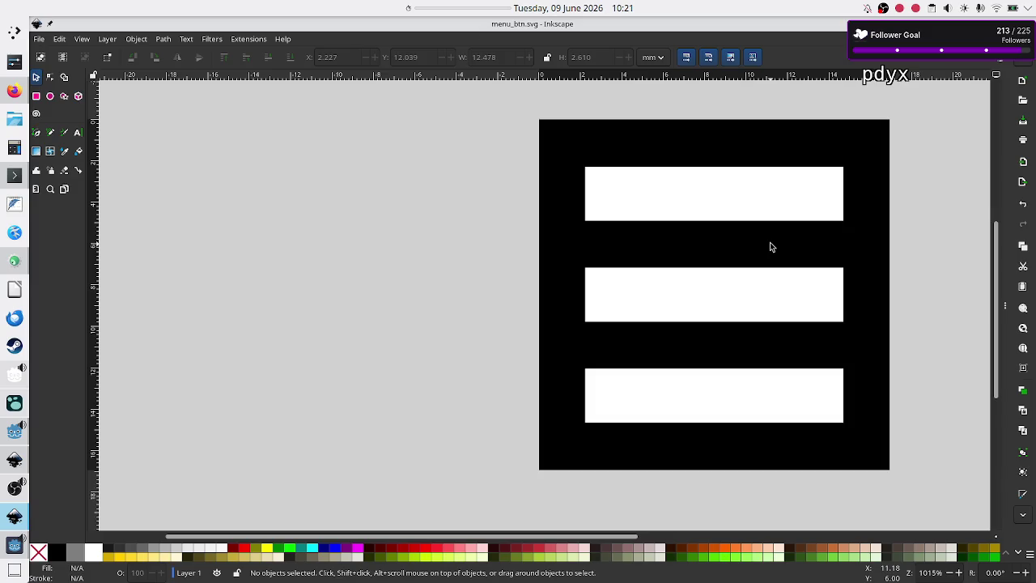
# - Search for 'allview smart tv' in a new Firefox tab
pyautogui.click(10, 94)
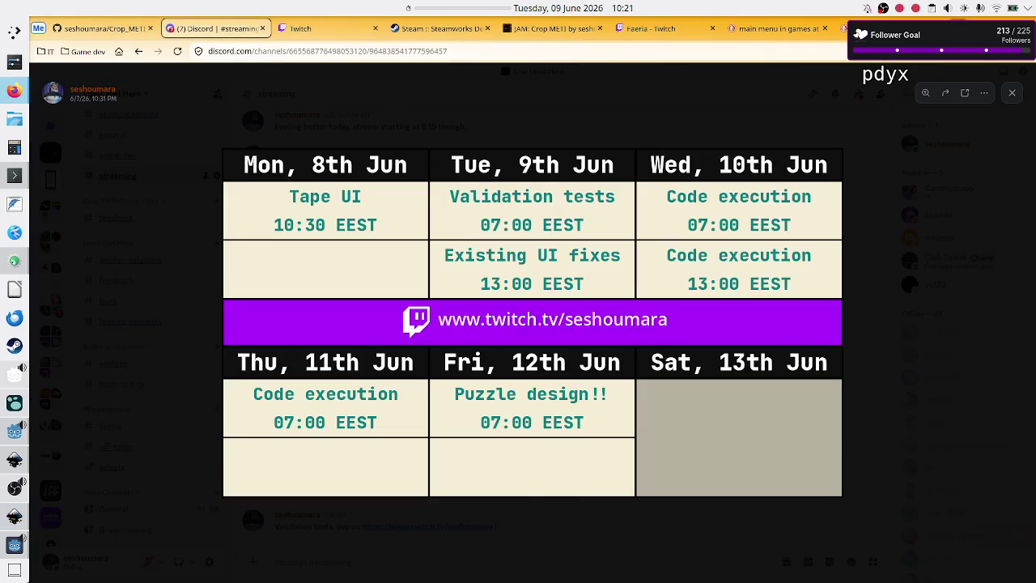
pyautogui.hotkey('ctrl', 't')
pyautogui.write('all vi')
pyautogui.press('BackSpace')
pyautogui.press('BackSpace')
pyautogui.press('BackSpace')
pyautogui.write('view tv')
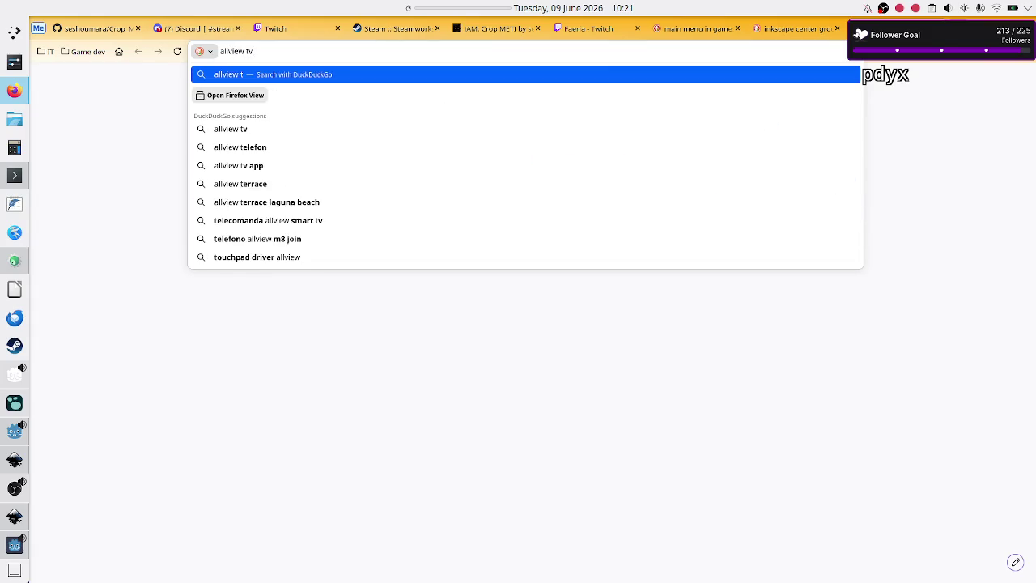
pyautogui.press('BackSpace')
pyautogui.press('BackSpace')
pyautogui.write('smart tv')
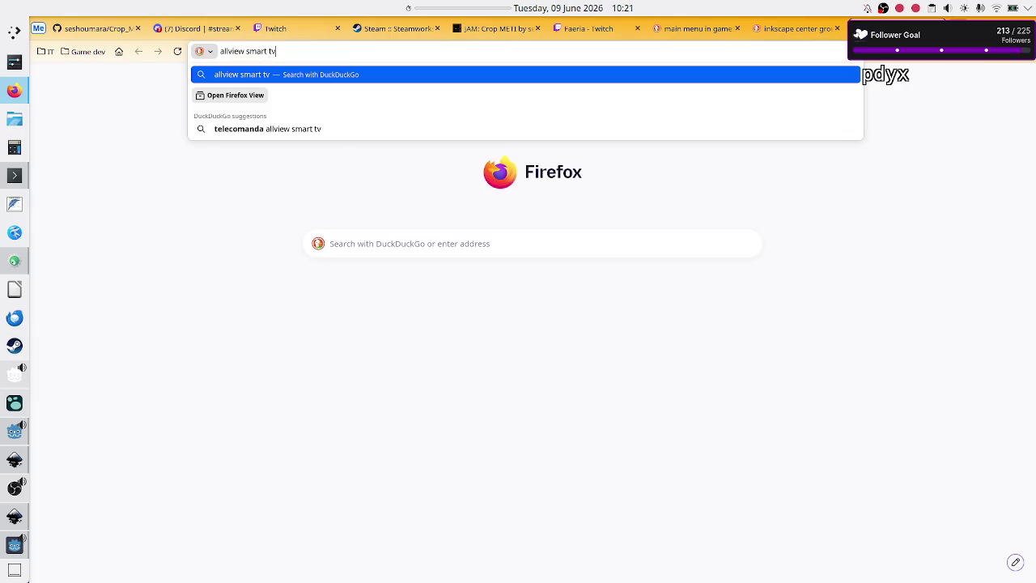
pyautogui.press('Return')
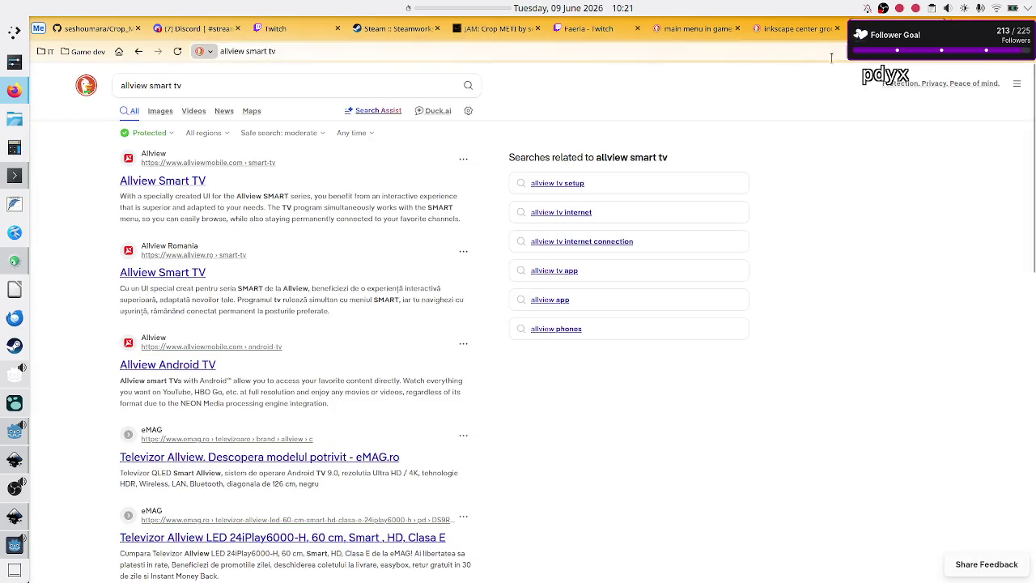
# - Show image results for 'allview smart tv' and select the search box for a new query
pyautogui.click(161, 112)
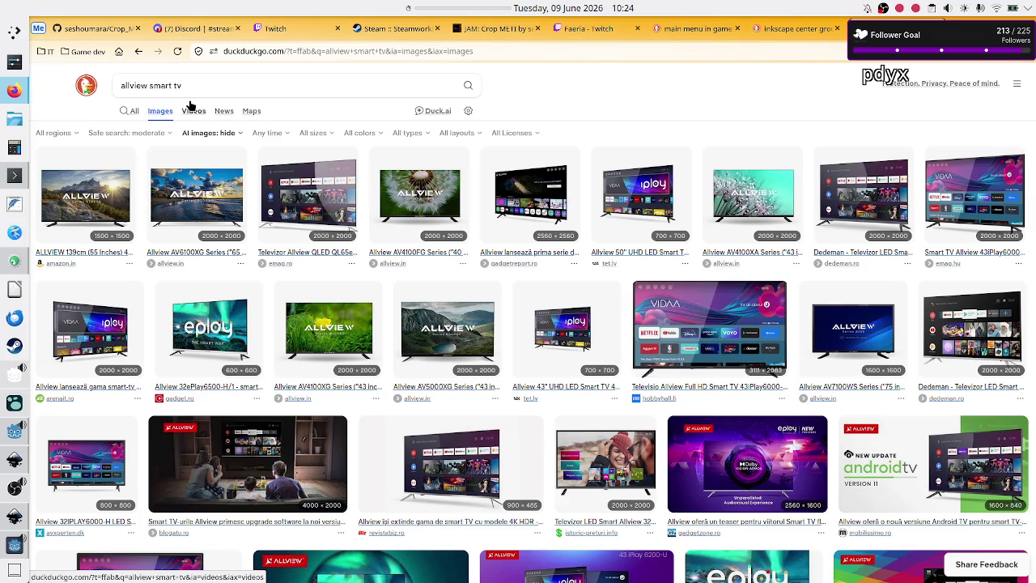
pyautogui.click(218, 76)
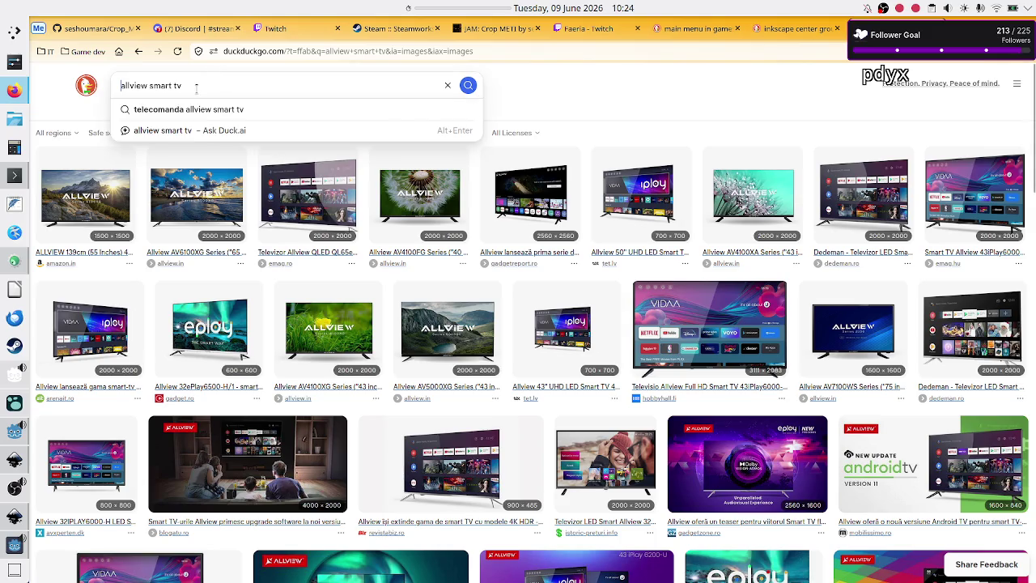
# - Search images for 'smart tv android load animation' and preview the yellow loading-screen image
pyautogui.hotkey('ctrl', 'a')
pyautogui.write('a')
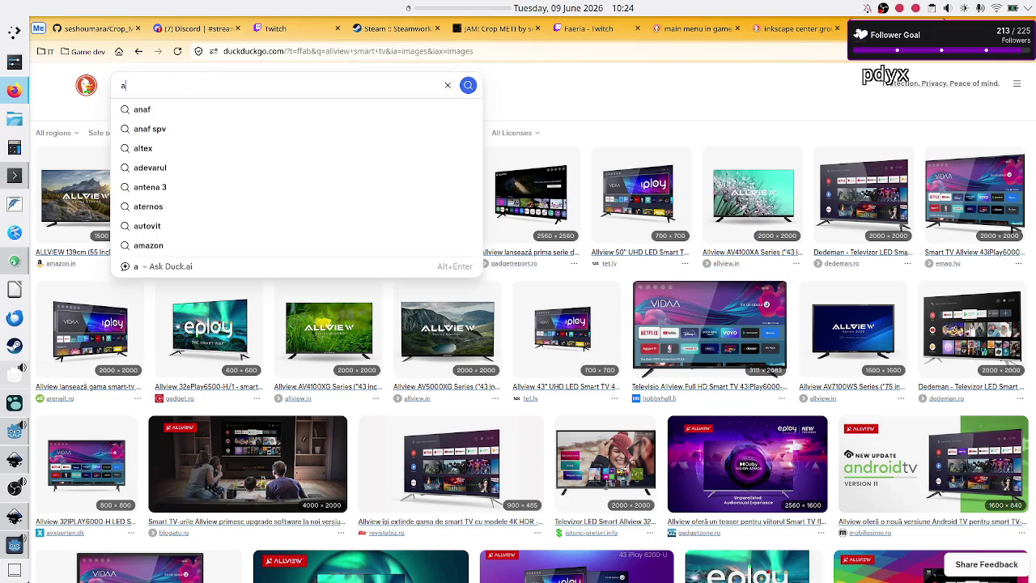
pyautogui.press('BackSpace')
pyautogui.write('smart tv androi')
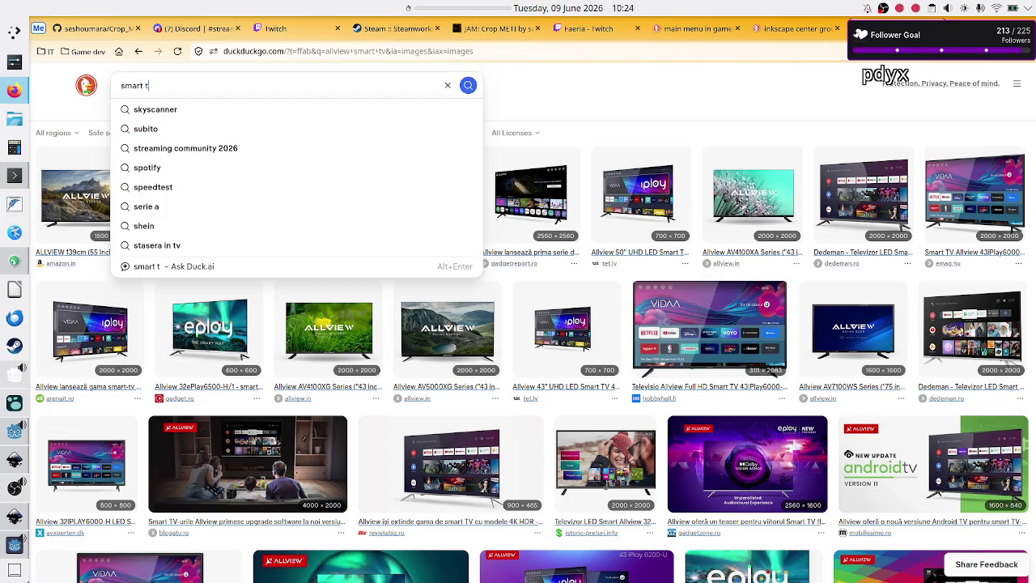
pyautogui.write('d')
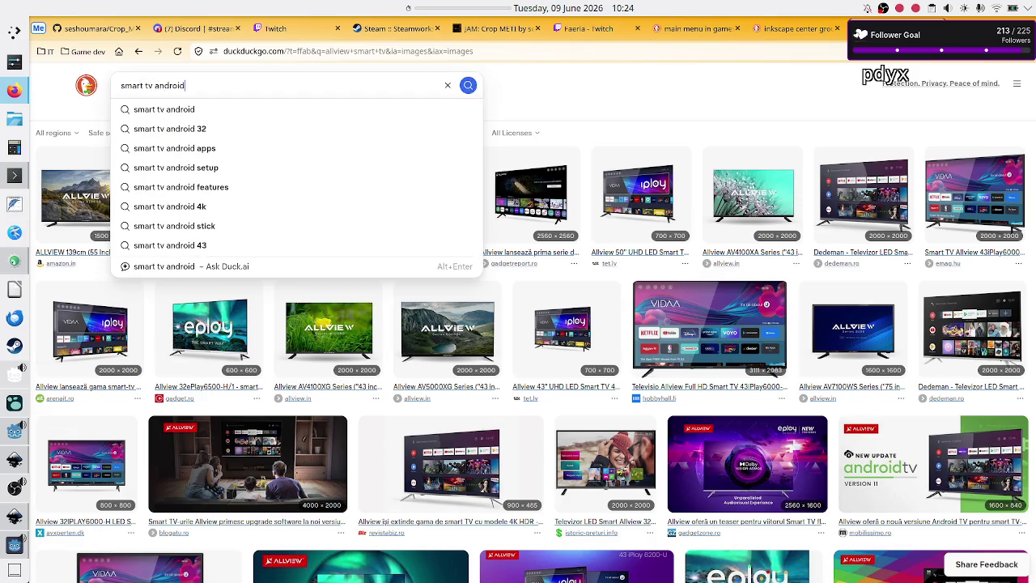
pyautogui.write(' load animation')
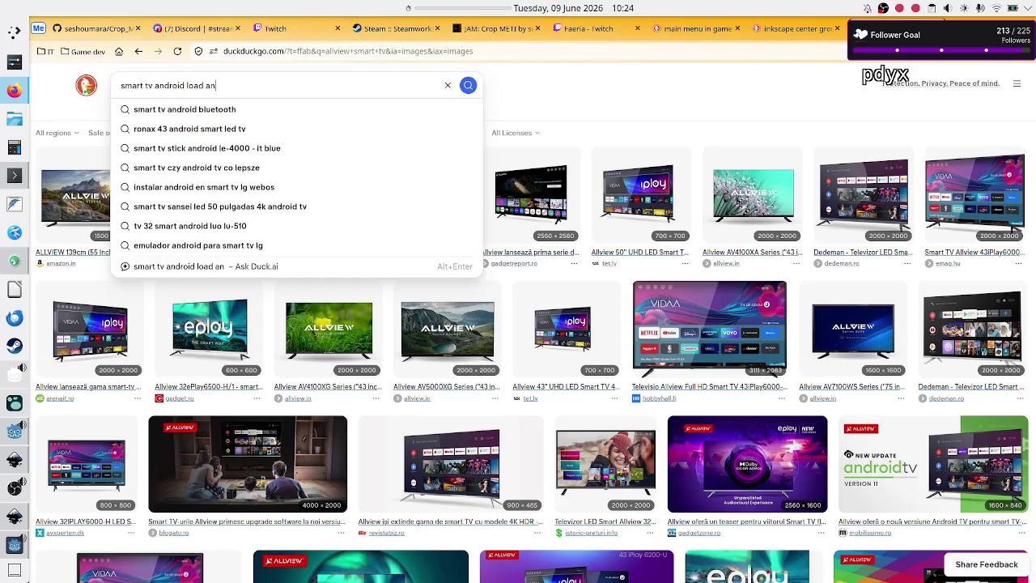
pyautogui.press('Return')
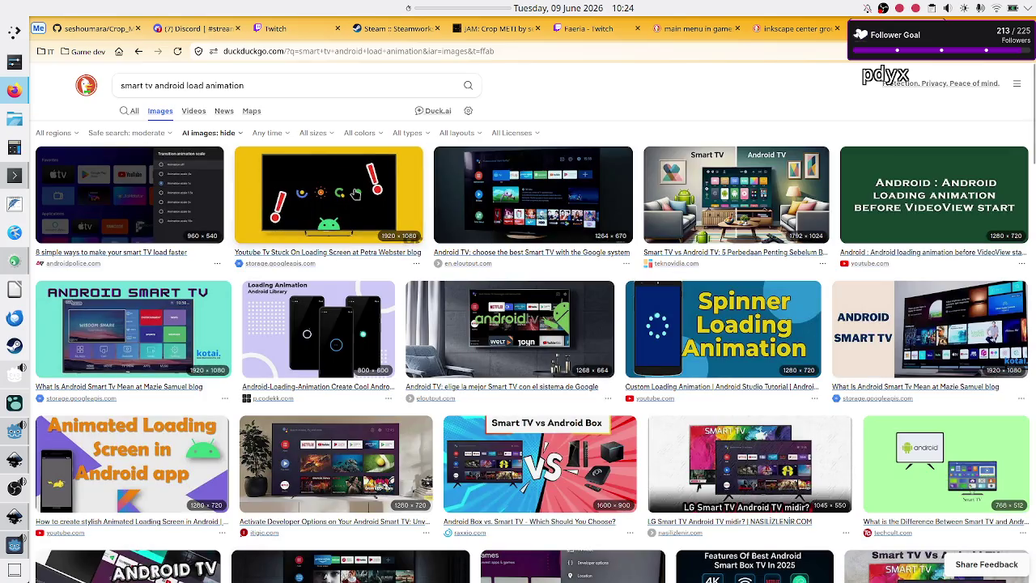
pyautogui.click(356, 194)
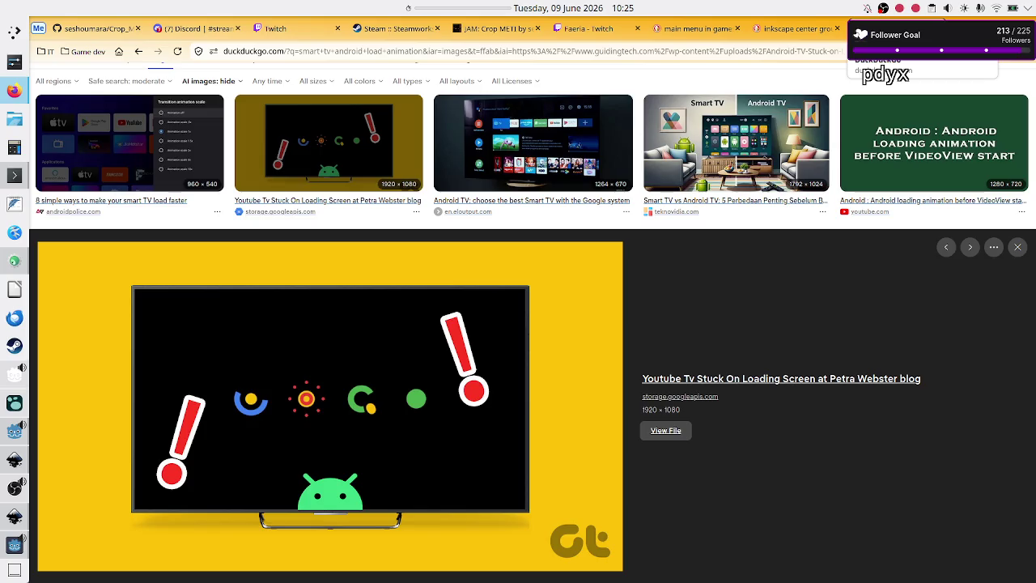
# - Switch back to the Discord tab showing the stream schedule
pyautogui.hotkey('ctrl', '3')
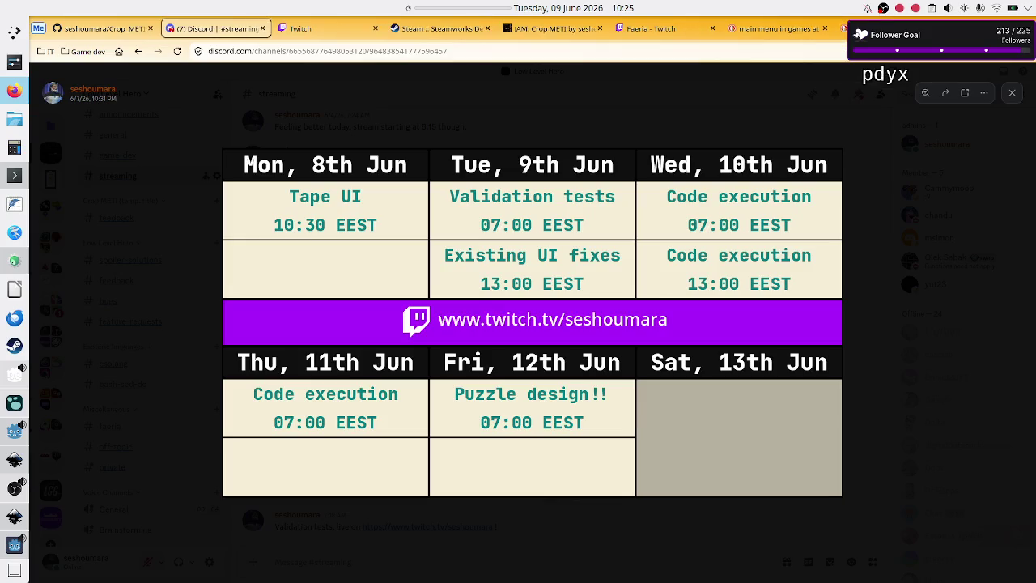
# - Close and re-enlarge the weekly stream schedule image, then bring Inkscape's menu_btn.svg forward
pyautogui.click(867, 97)
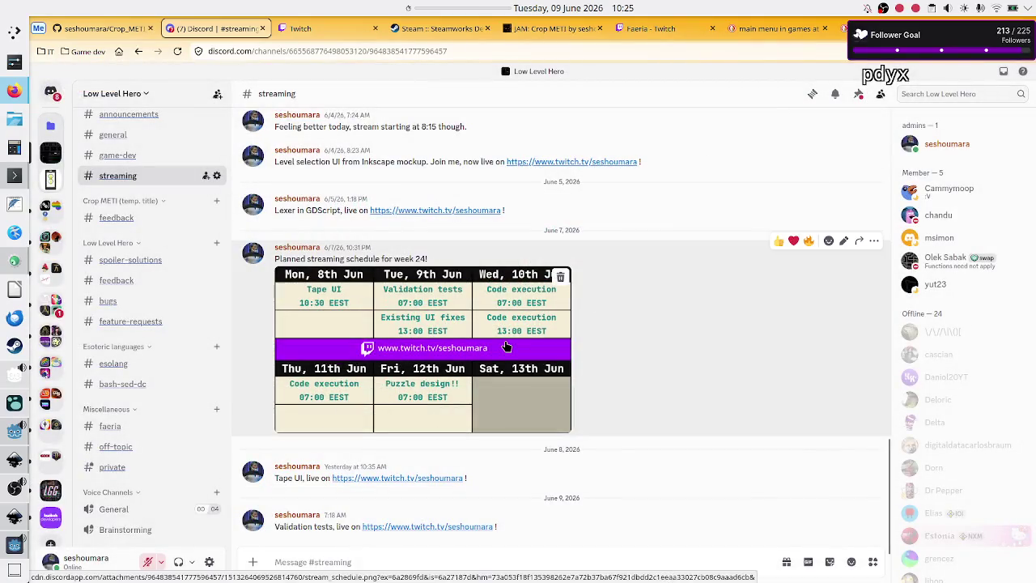
pyautogui.click(506, 342)
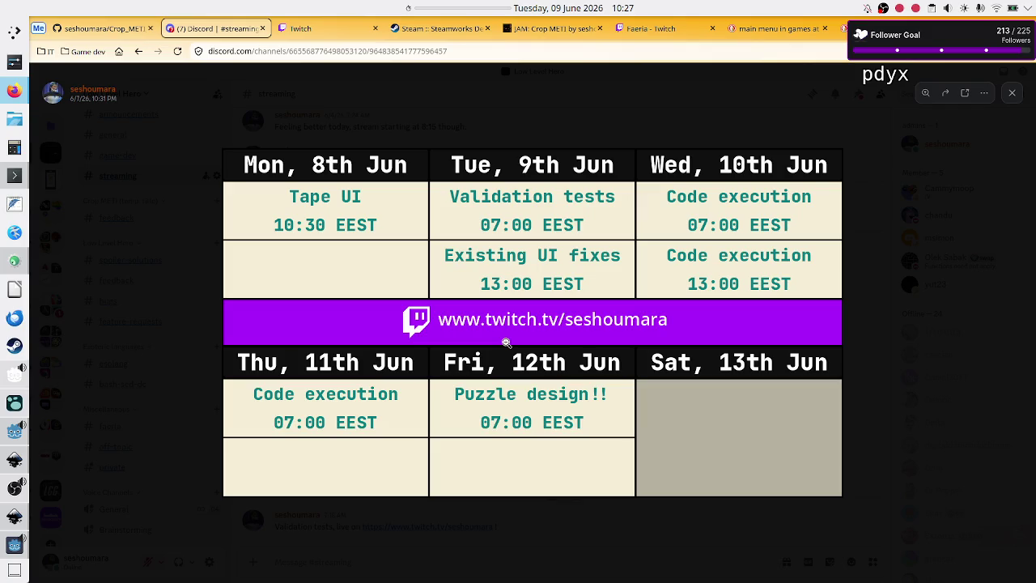
pyautogui.click(13, 519)
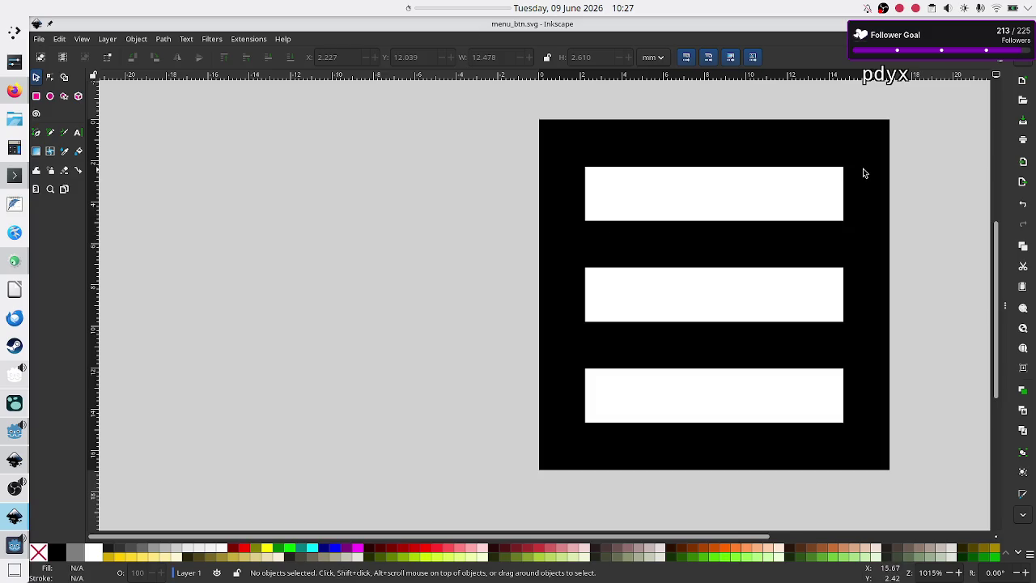
# - Expand Inkscape's Fill and Stroke panel, then bring the Firefox Discord window forward
pyautogui.click(1005, 311)
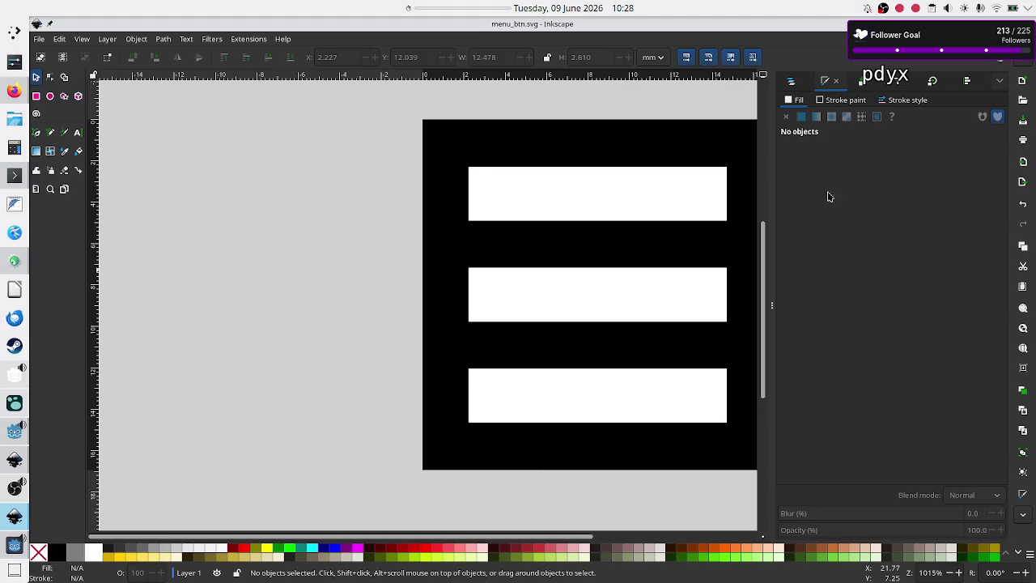
pyautogui.click(6, 101)
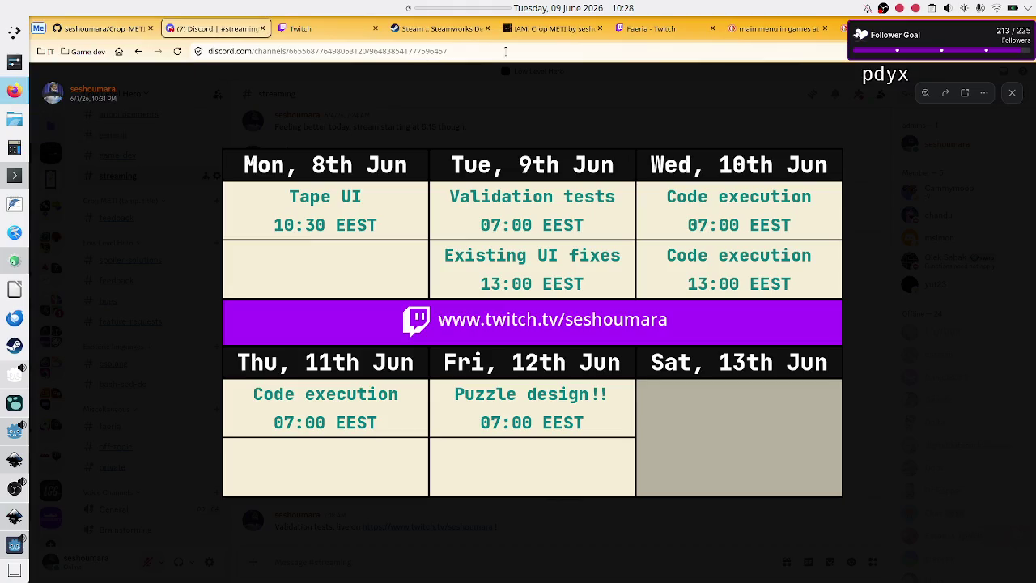
# - Search 'is android open source' in a new tab
pyautogui.hotkey('ctrl', 't')
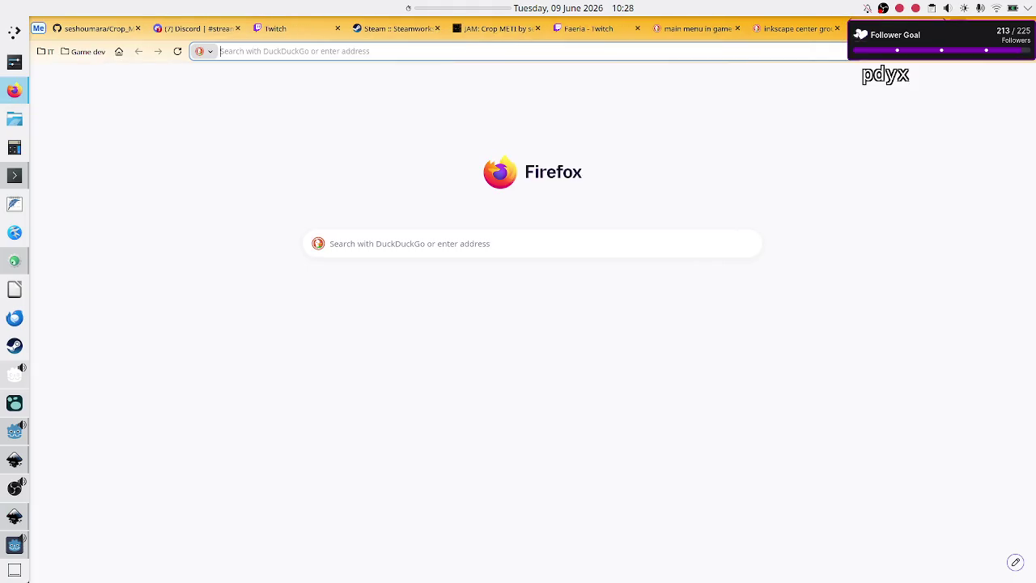
pyautogui.write('an')
pyautogui.press('BackSpace')
pyautogui.press('BackSpace')
pyautogui.write('androi')
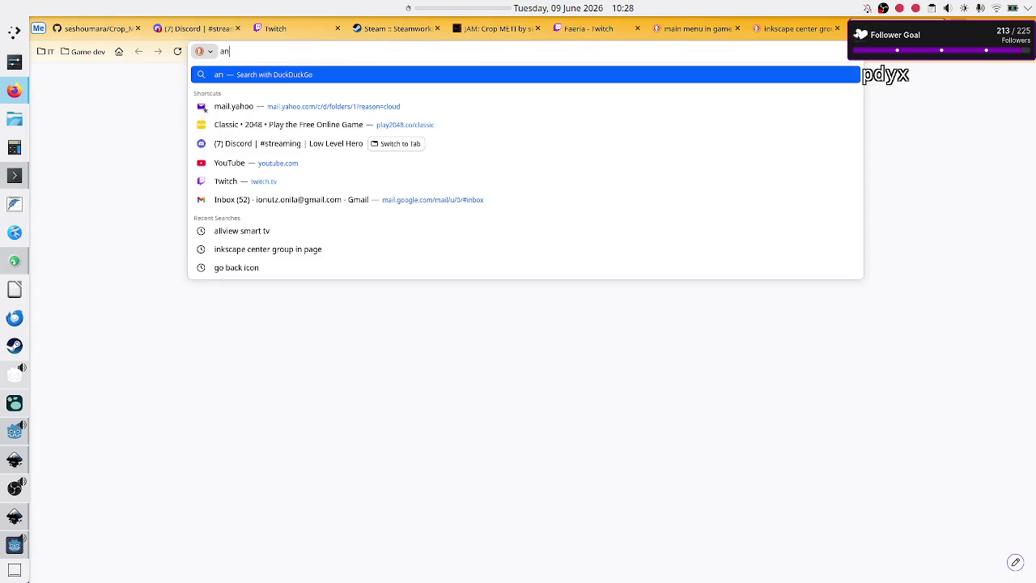
pyautogui.press('BackSpace')
pyautogui.press('BackSpace')
pyautogui.press('BackSpace')
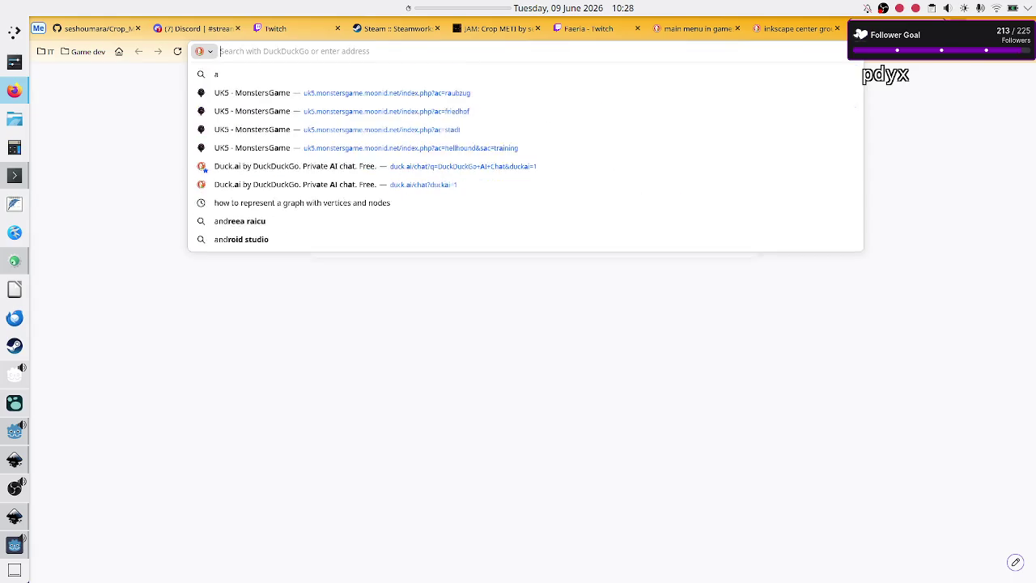
pyautogui.write('is android op')
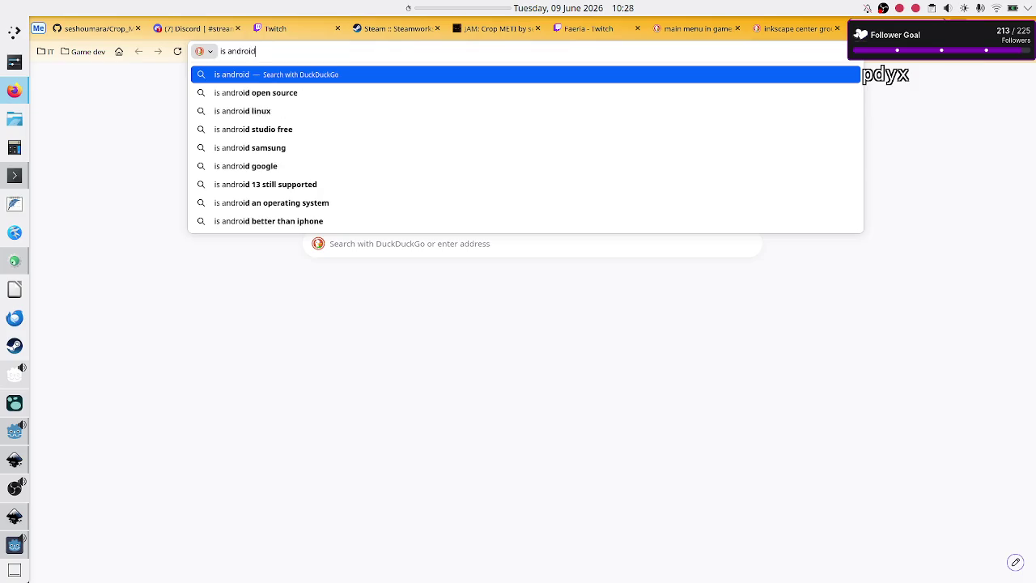
pyautogui.press('Down')
pyautogui.press('Return')
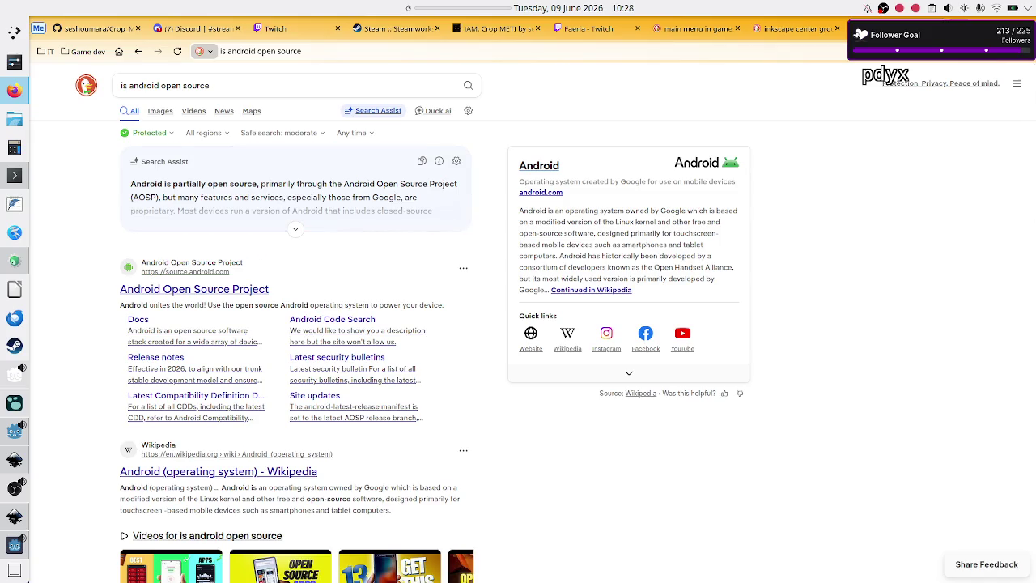
# - Replace the query with 'is the android on the smart tv open source?' and search
pyautogui.doubleClick(304, 81)
pyautogui.hotkey('ctrl', 'a')
pyautogui.press('BackSpace')
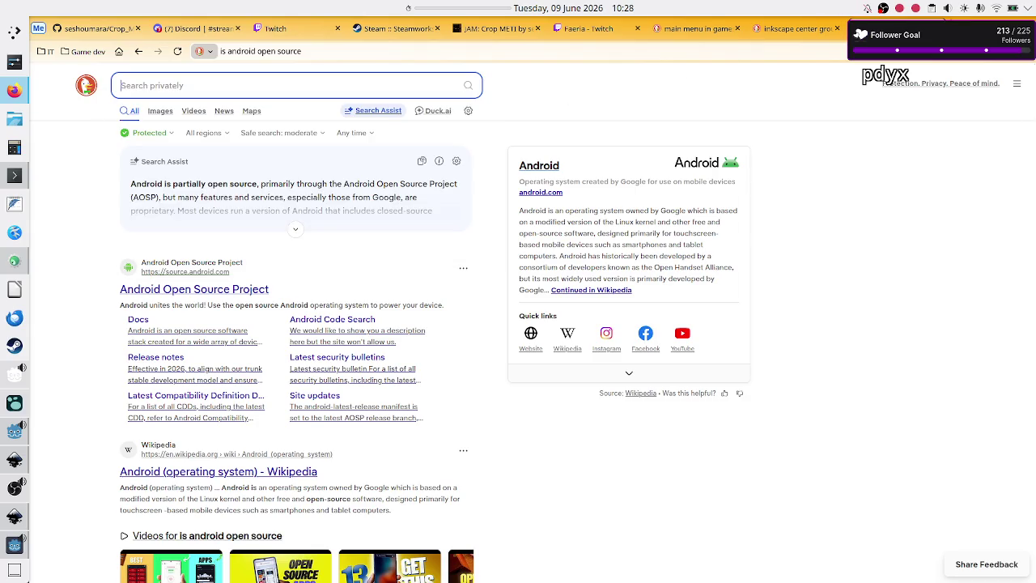
pyautogui.write('is the android')
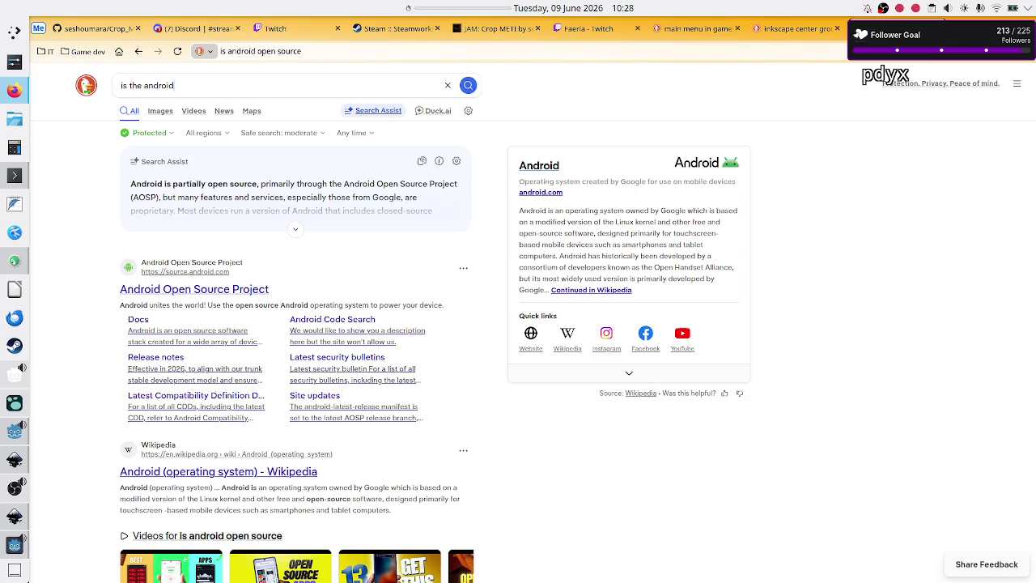
pyautogui.write(' on the sm')
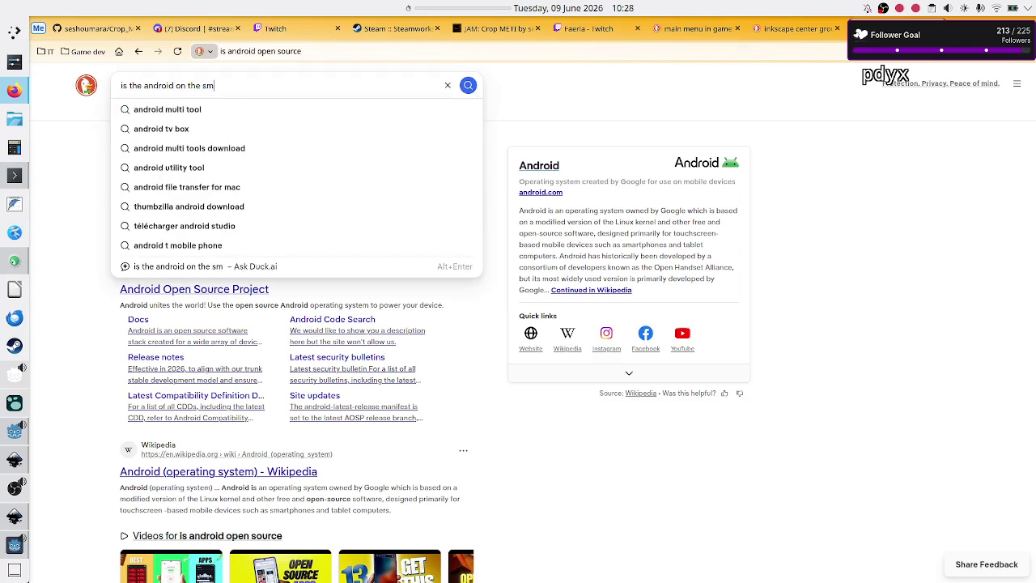
pyautogui.write('art tv open')
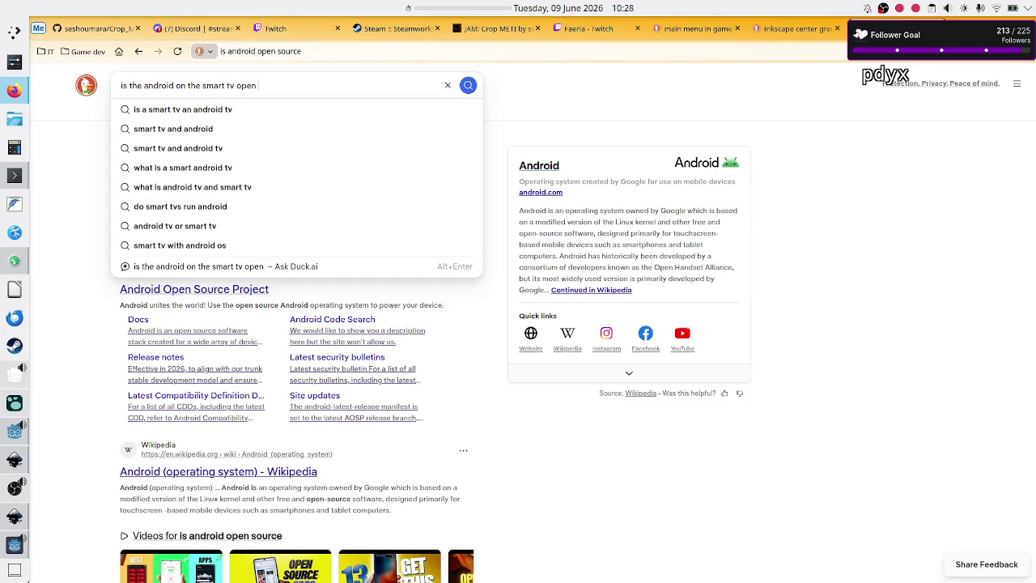
pyautogui.write(' source')
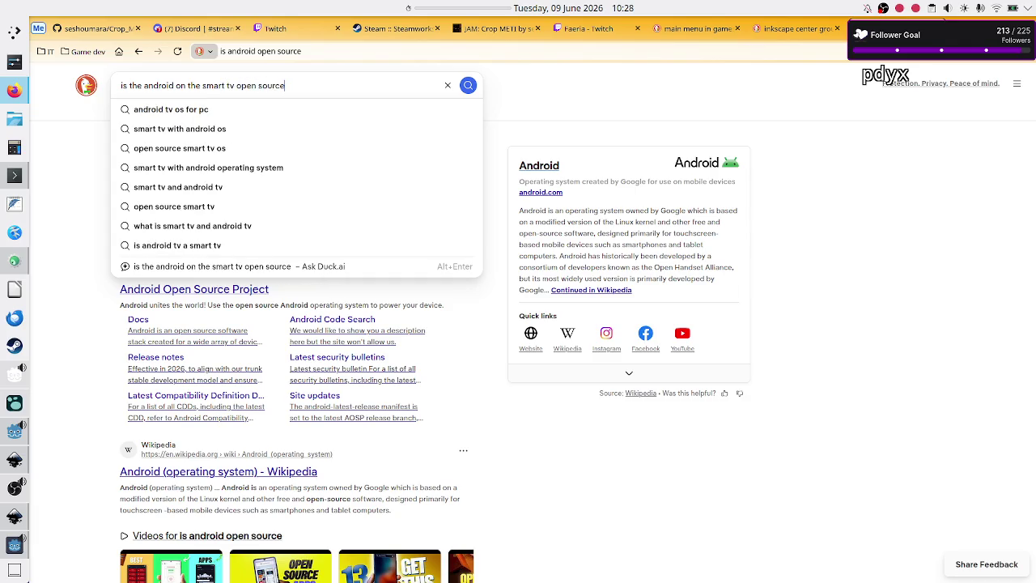
pyautogui.write('?')
pyautogui.press('Return')
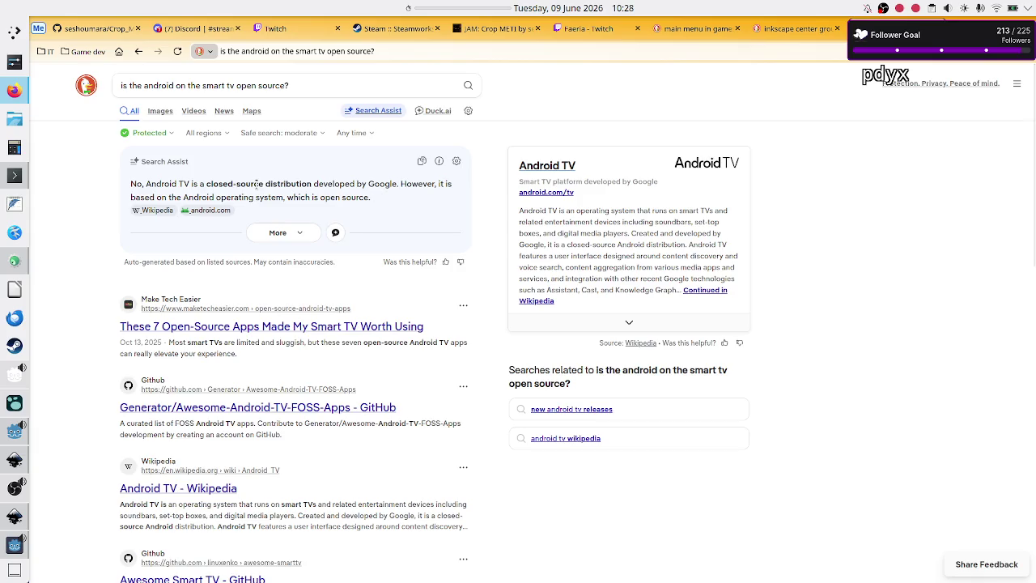
# - Read the Search Assist answer on Android TV, then switch to the Discord tab
pyautogui.doubleClick(150, 185)
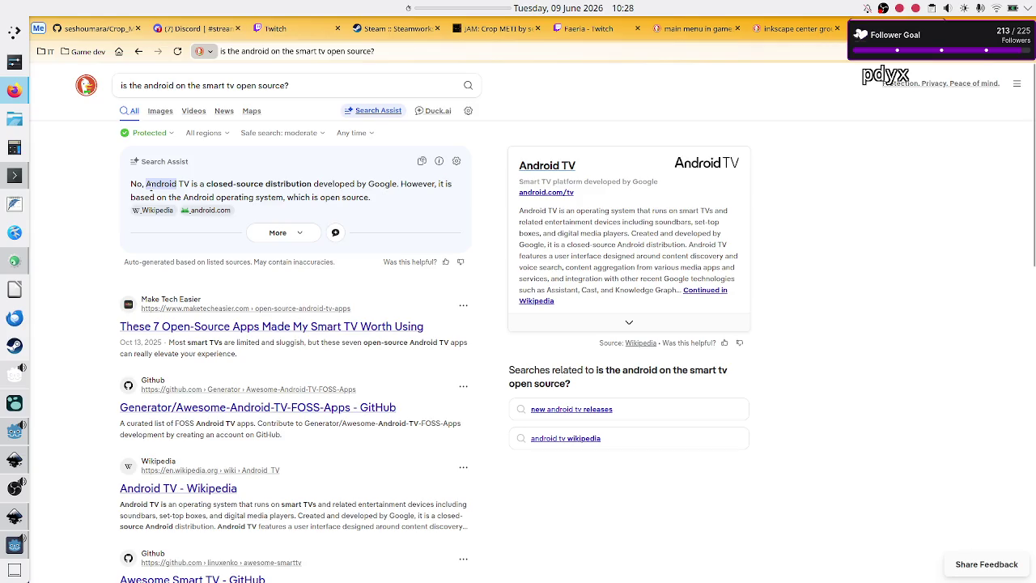
pyautogui.click(249, 188)
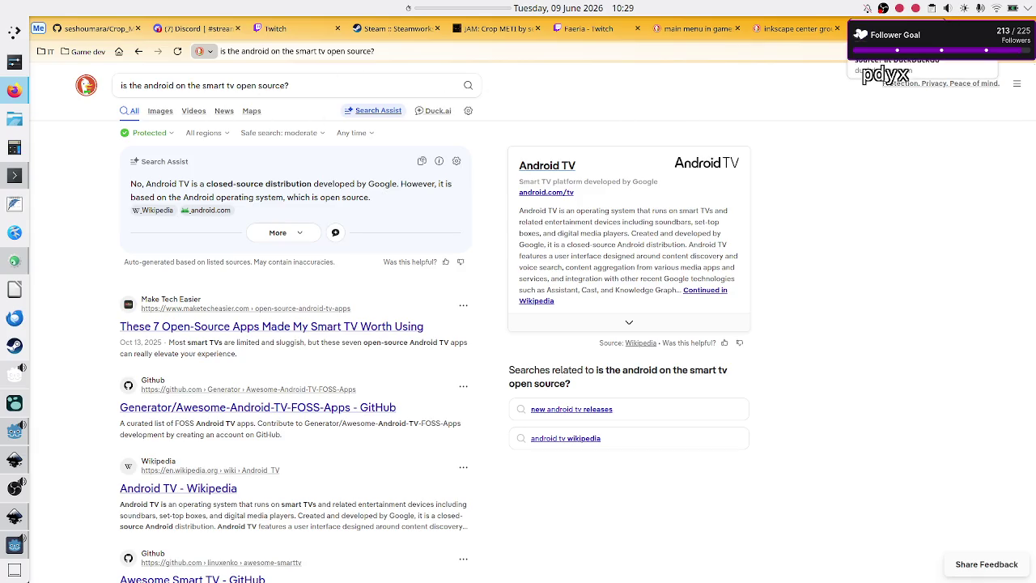
pyautogui.hotkey('alt', '2')
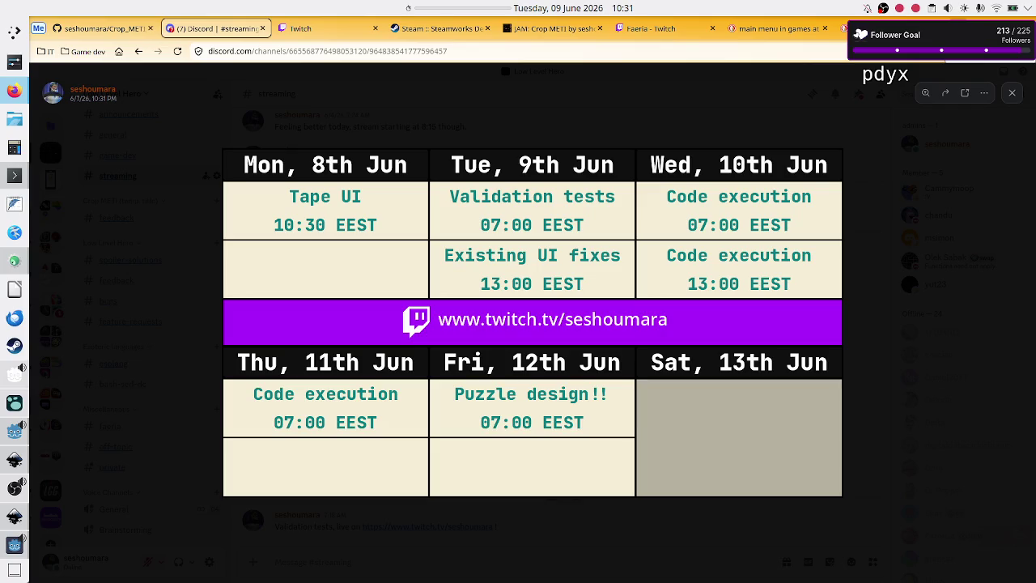
# - Close the Inkscape centring search tab, return to Godot and run the game
pyautogui.hotkey('ctrl', '9')
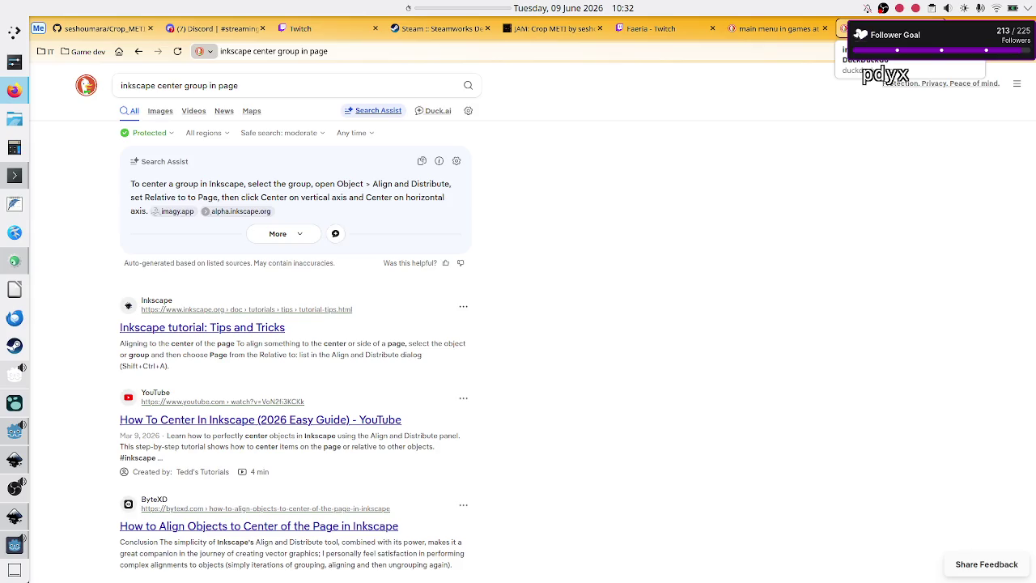
pyautogui.hotkey('ctrl', 'w')
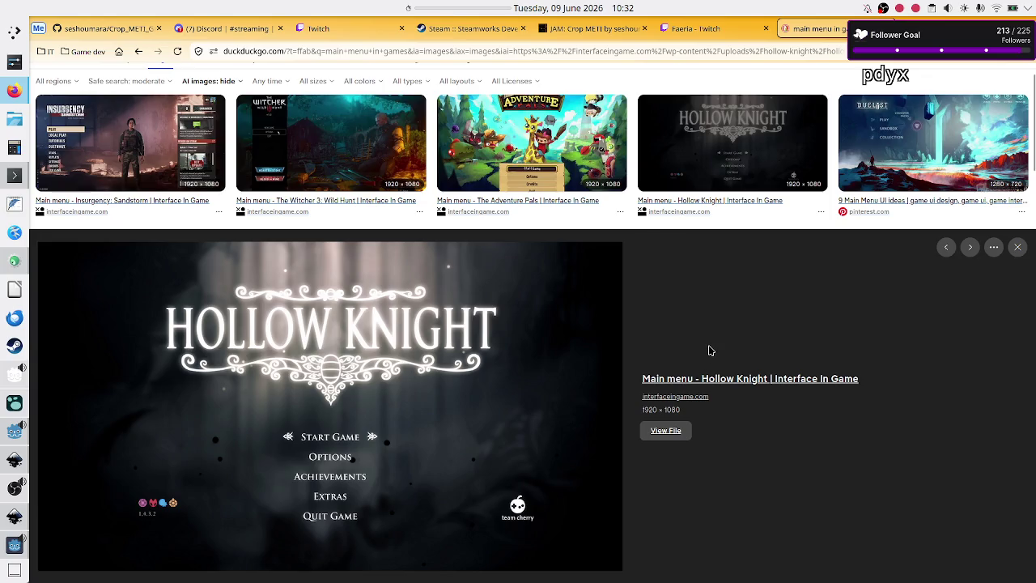
pyautogui.hotkey('alt', 'Tab')
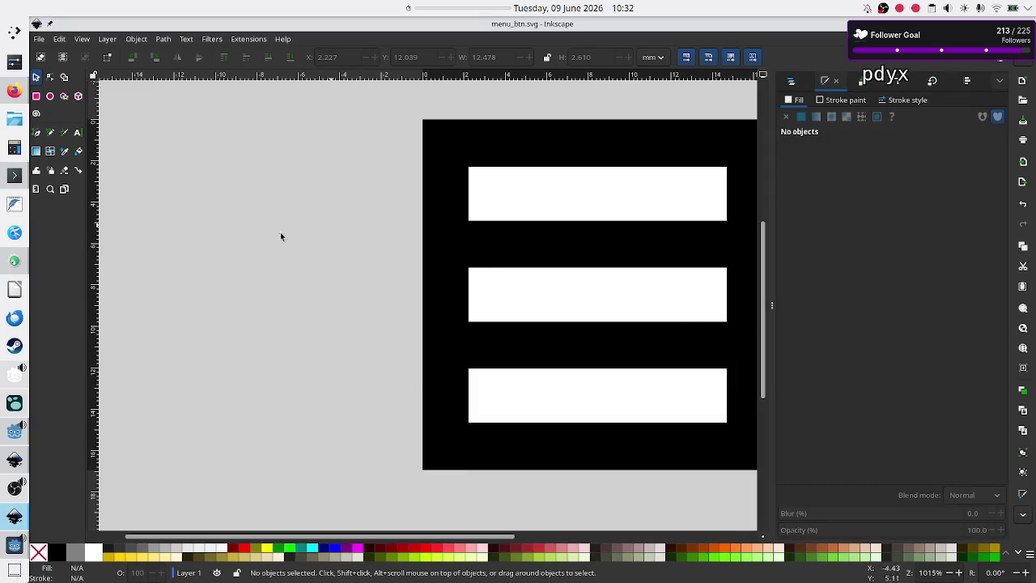
pyautogui.click(12, 434)
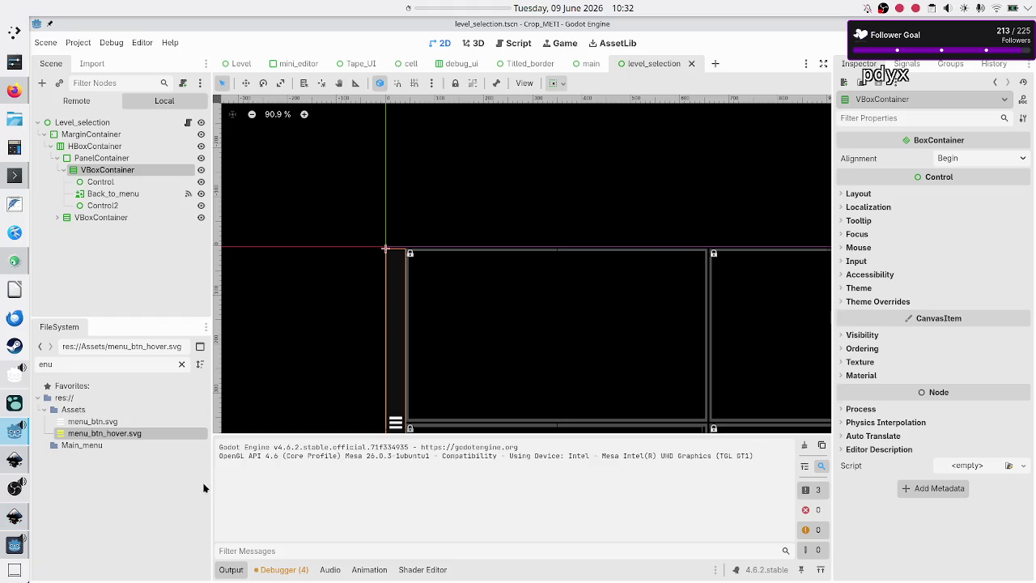
pyautogui.click(13, 546)
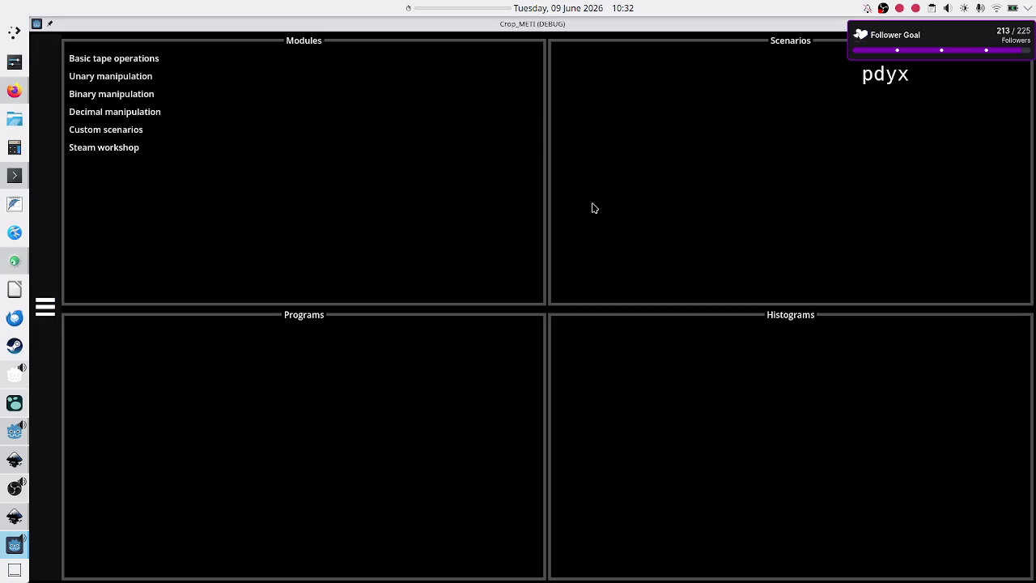
# - Un-maximise the Crop_METI debug window to compare with the editor, then close it
pyautogui.click(1016, 23)
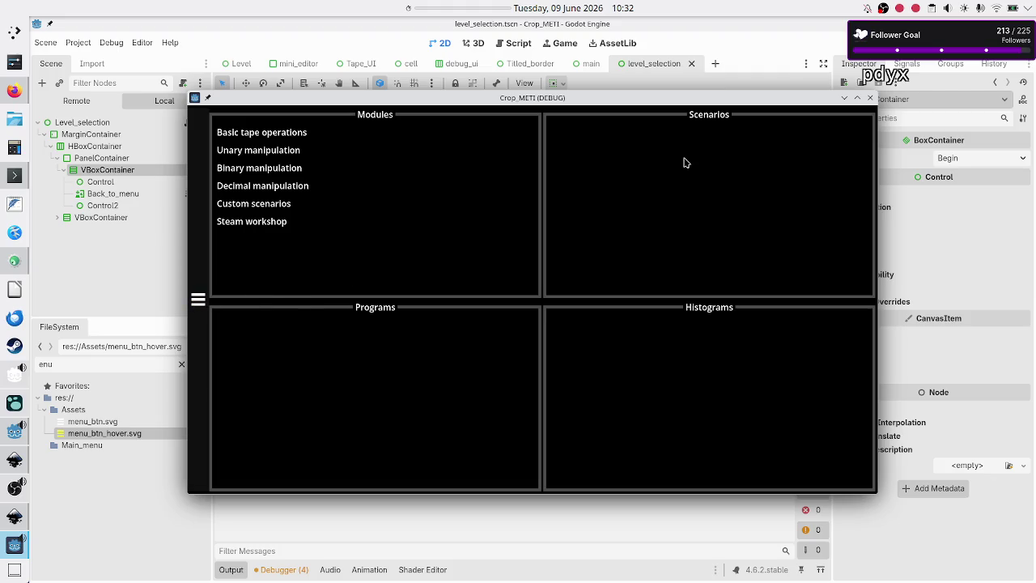
pyautogui.click(870, 98)
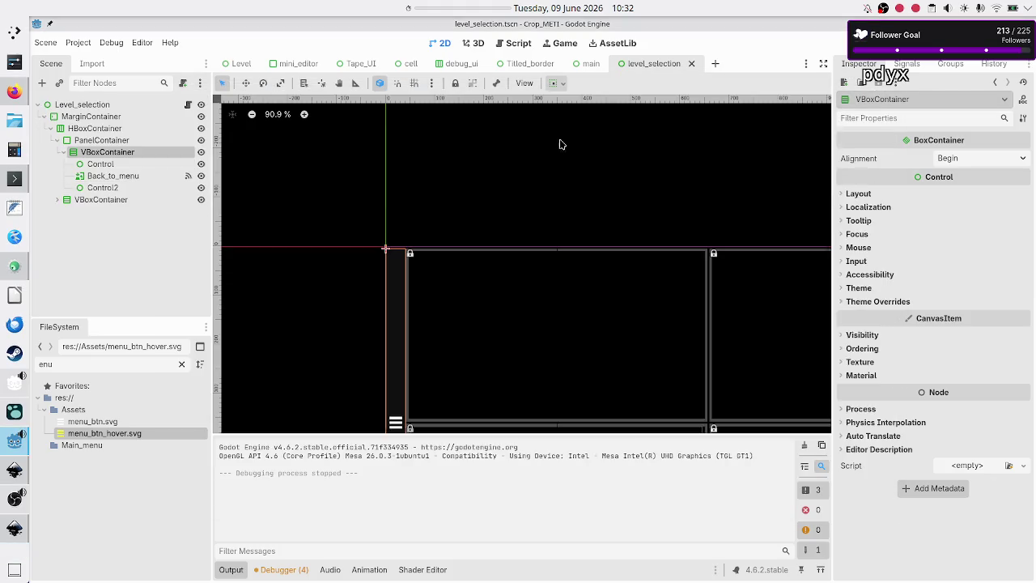
# - Inspect the HBoxContainer and PanelContainer, expanding the PanelContainer's theme overrides
pyautogui.click(94, 130)
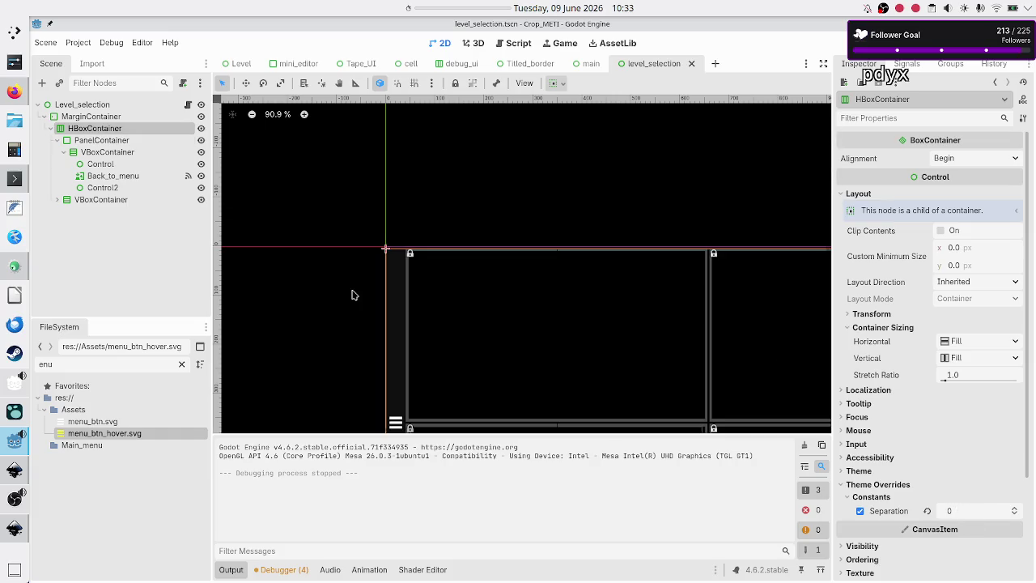
pyautogui.click(84, 141)
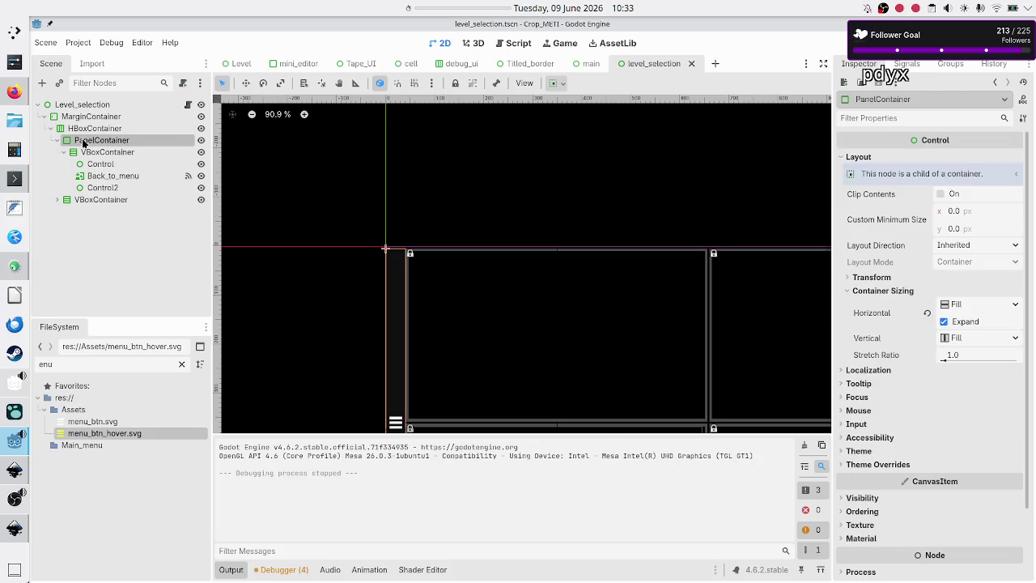
pyautogui.click(876, 466)
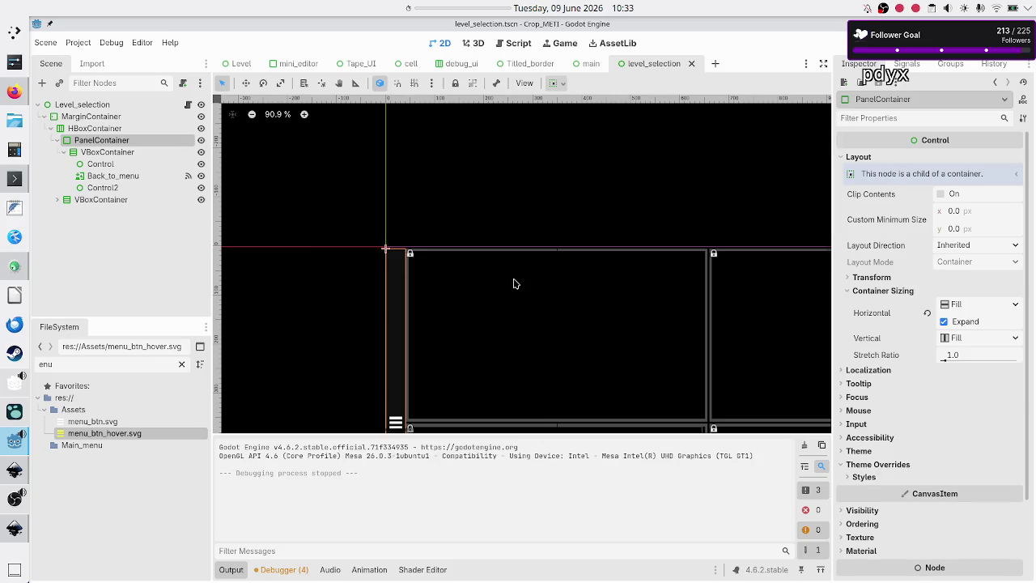
# - Override the VBoxContainer's Separation theme constant to 5
pyautogui.click(112, 155)
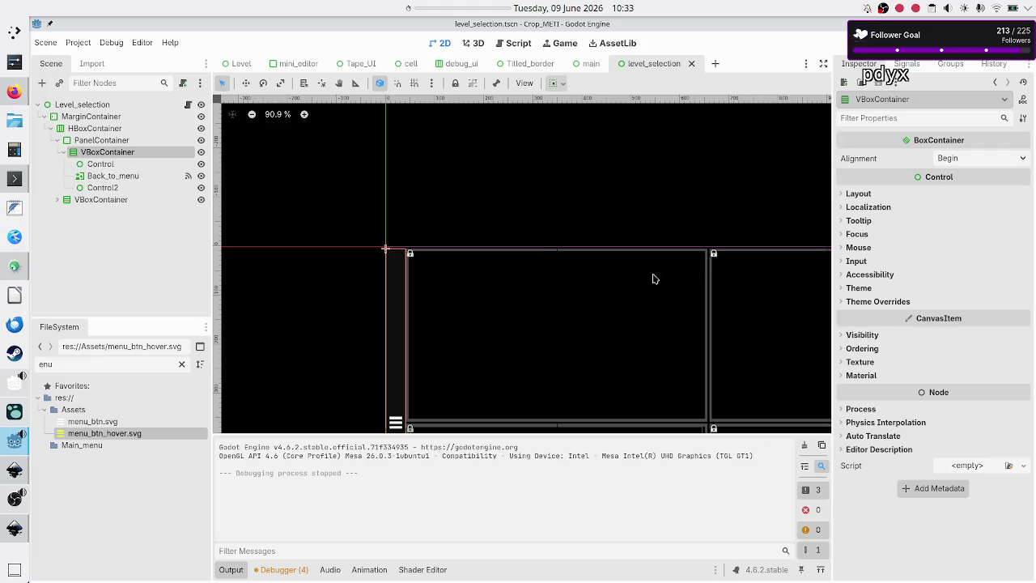
pyautogui.click(888, 301)
pyautogui.click(871, 314)
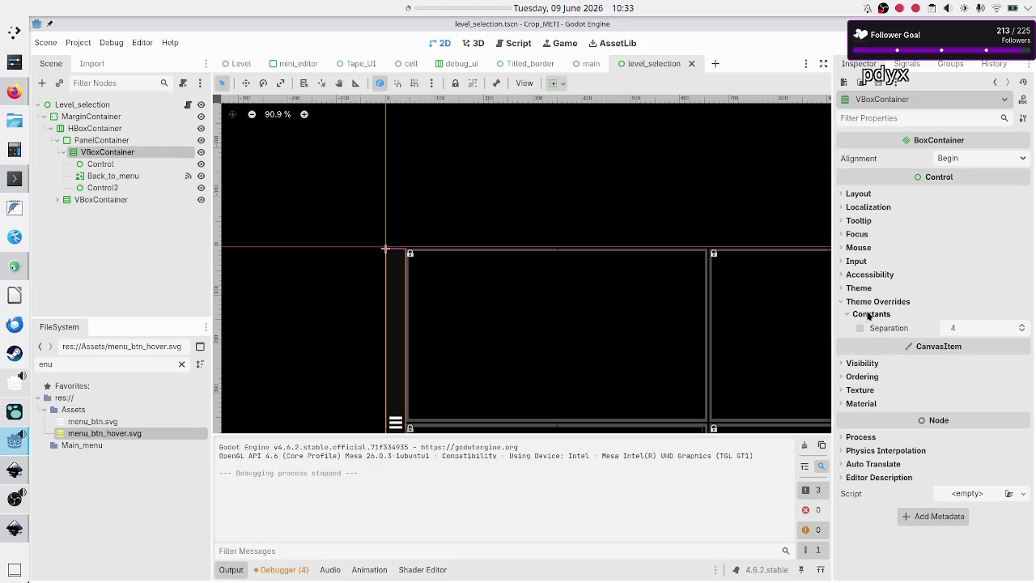
pyautogui.click(960, 327)
pyautogui.write('5')
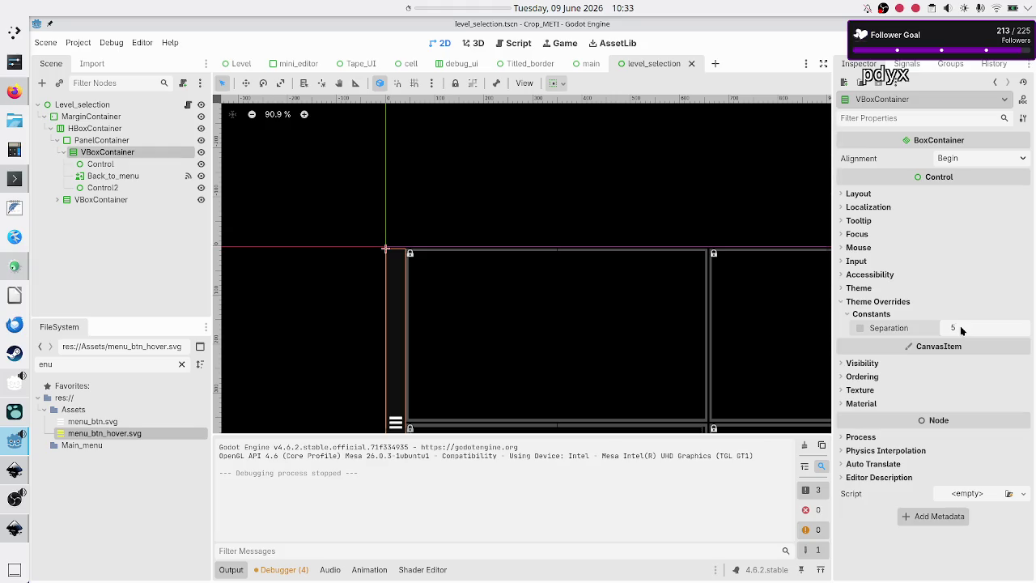
pyautogui.press('Return')
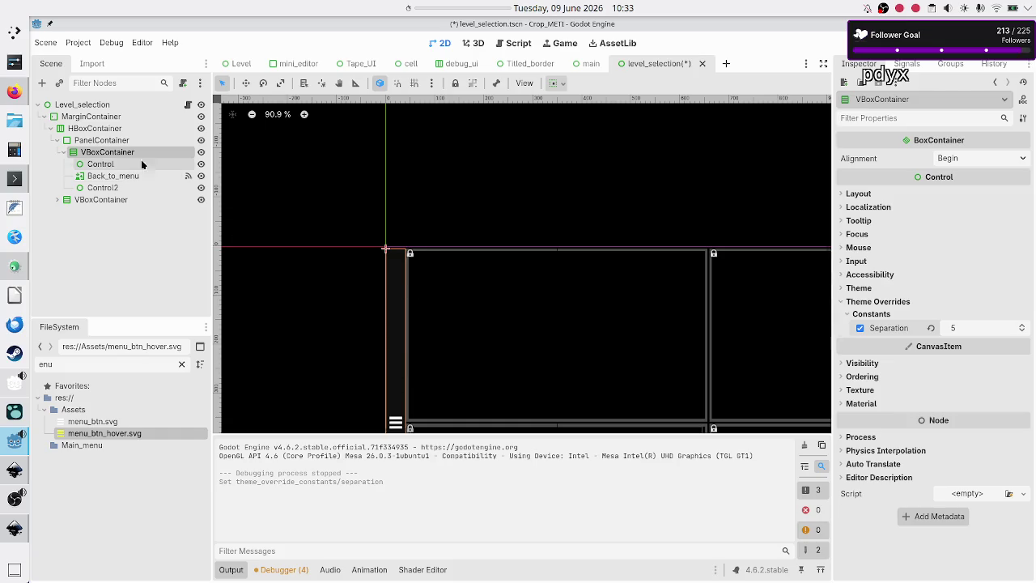
pyautogui.click(114, 165)
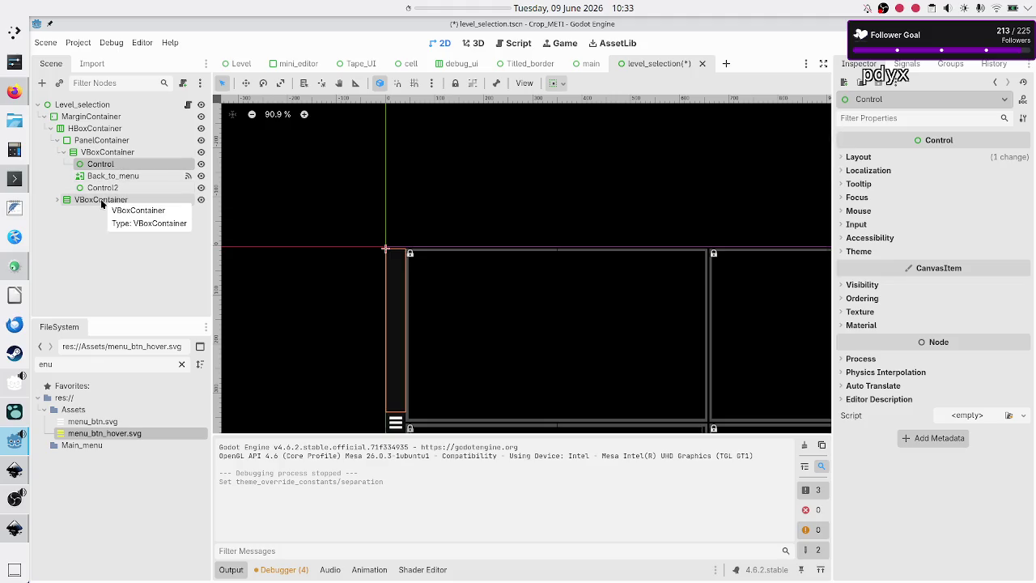
pyautogui.click(101, 199)
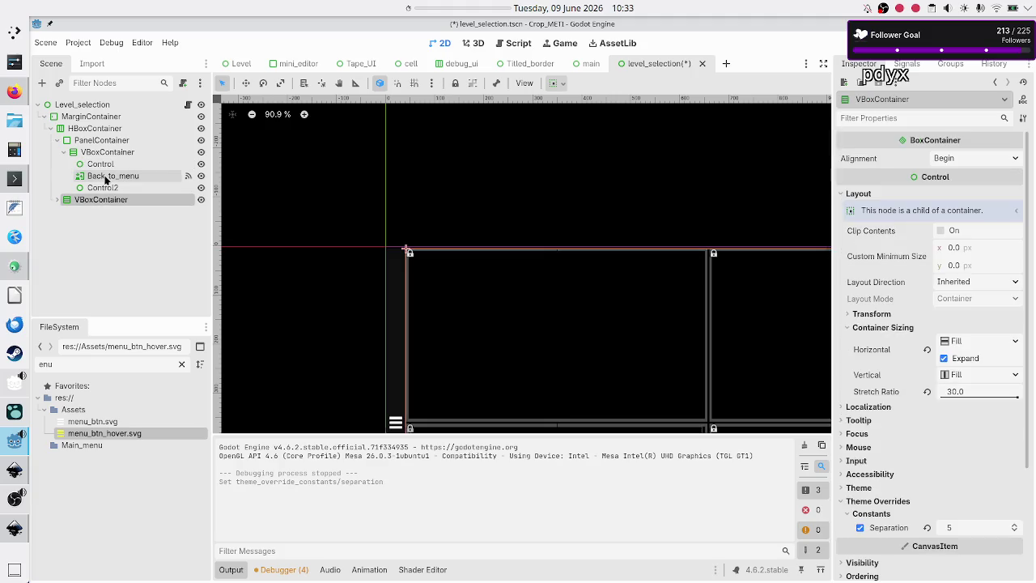
pyautogui.click(108, 175)
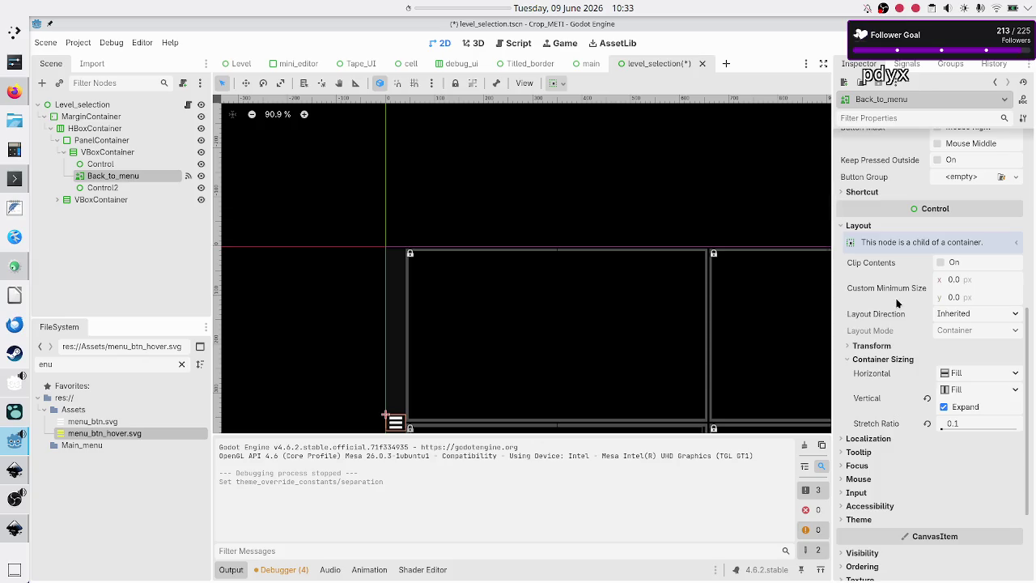
pyautogui.moveTo(897, 304)
pyautogui.click(113, 139)
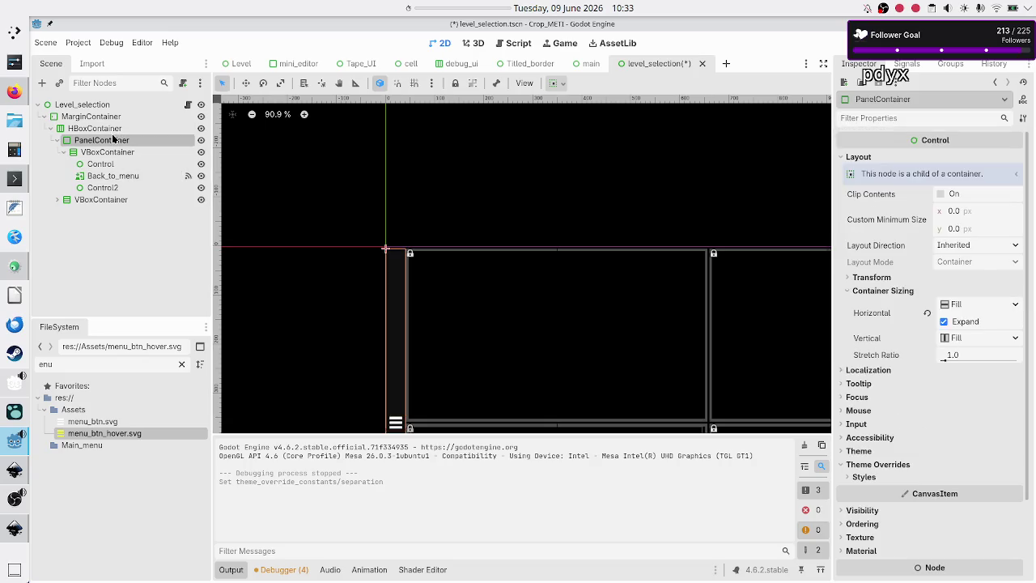
pyautogui.click(97, 117)
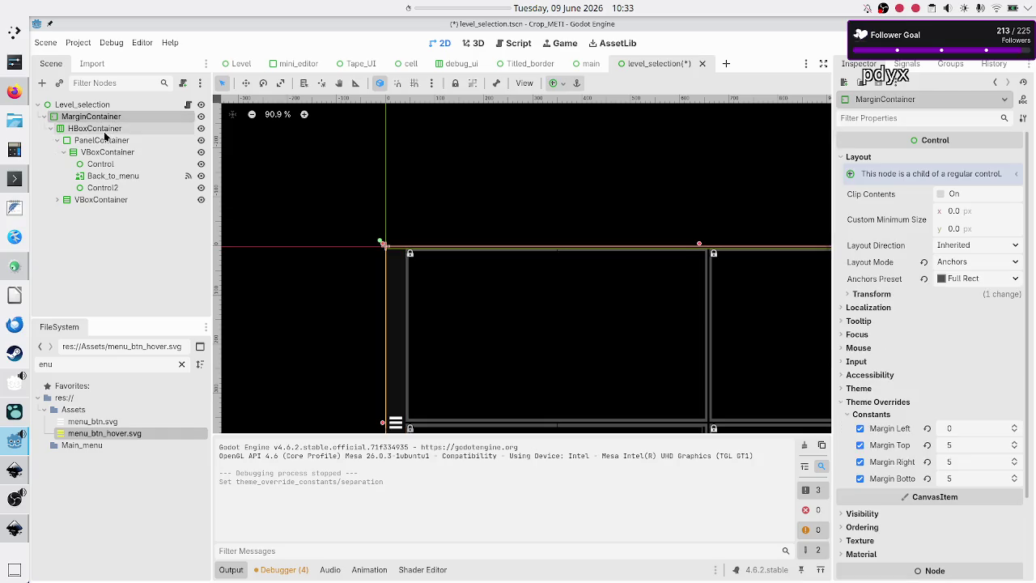
pyautogui.click(104, 132)
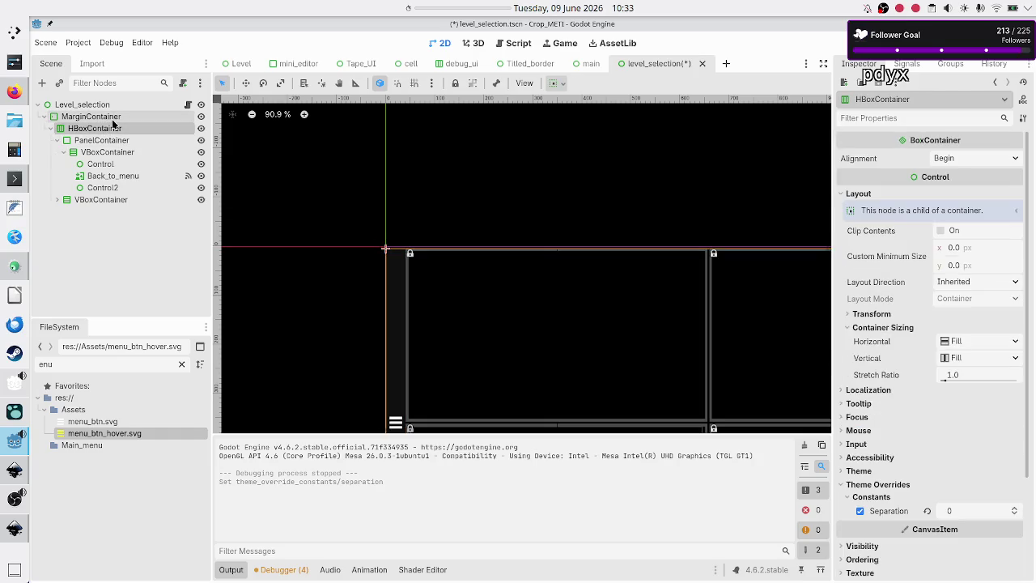
pyautogui.click(114, 122)
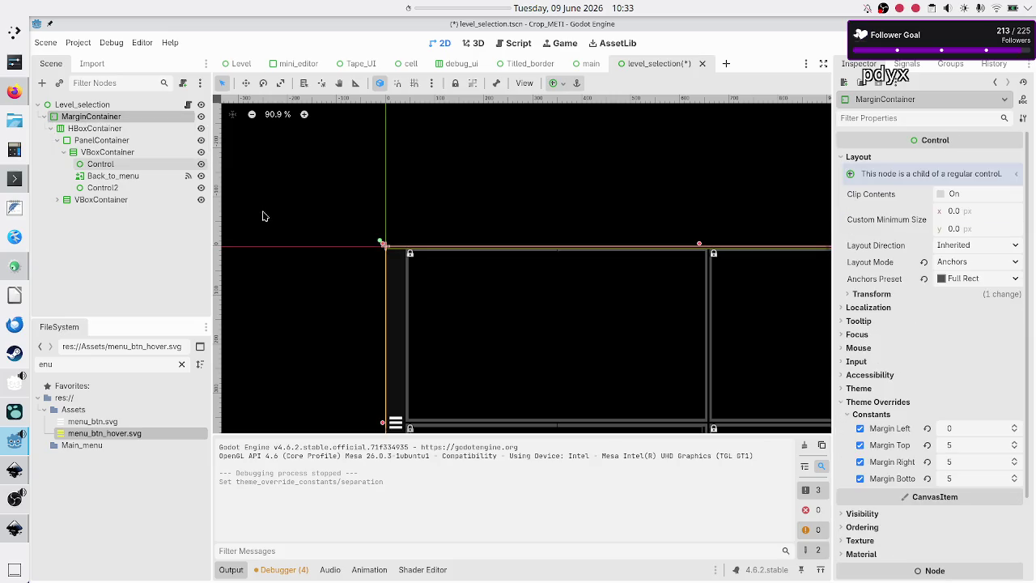
pyautogui.scroll(5, 336, 291)
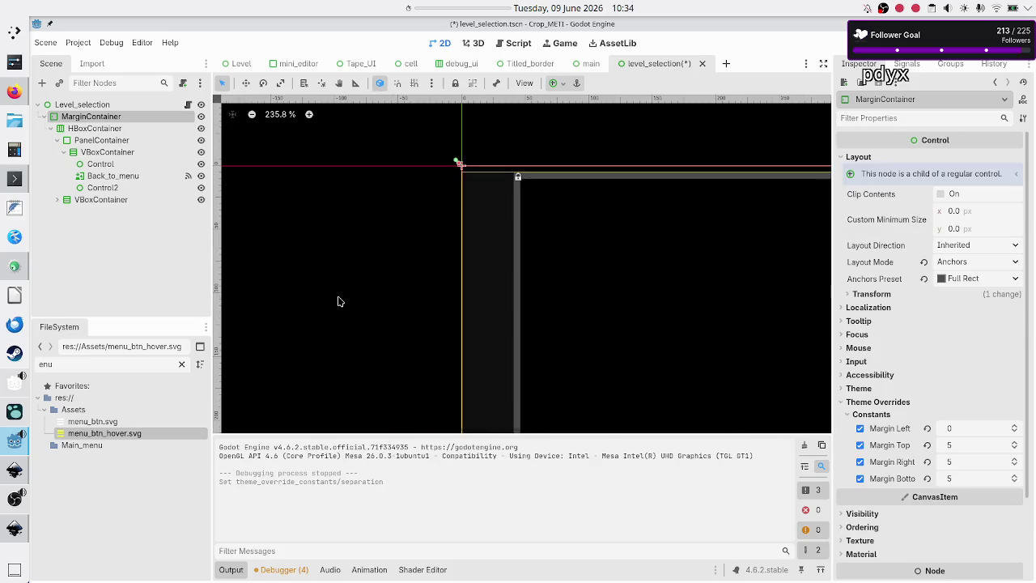
pyautogui.scroll(5, 578, 261)
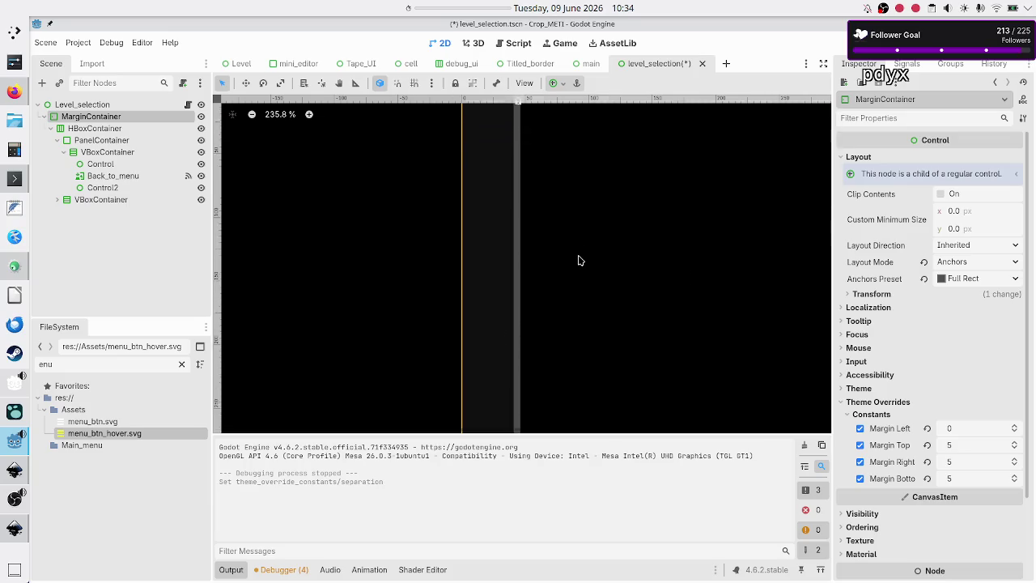
pyautogui.scroll(-2, 579, 261)
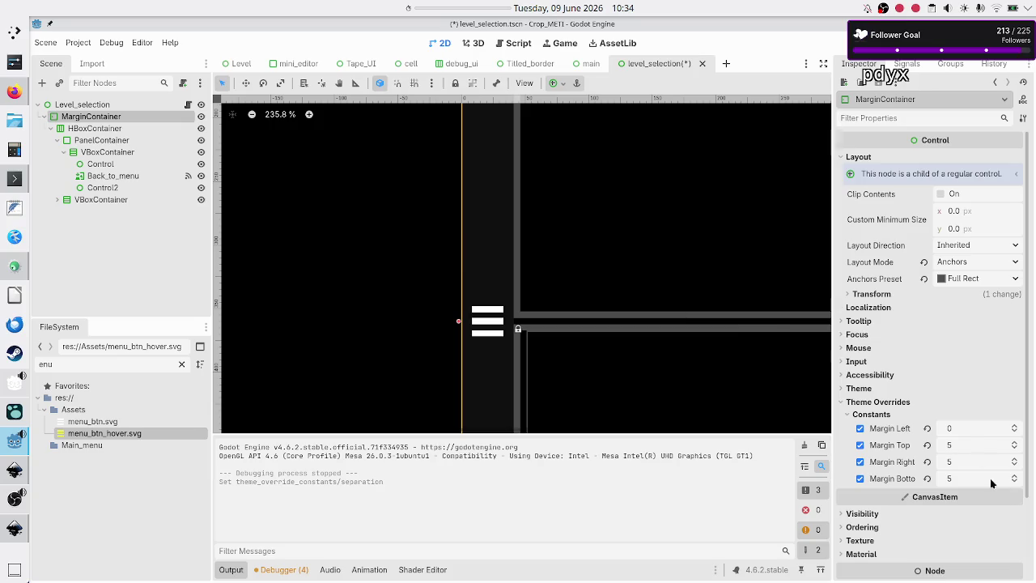
pyautogui.click(959, 429)
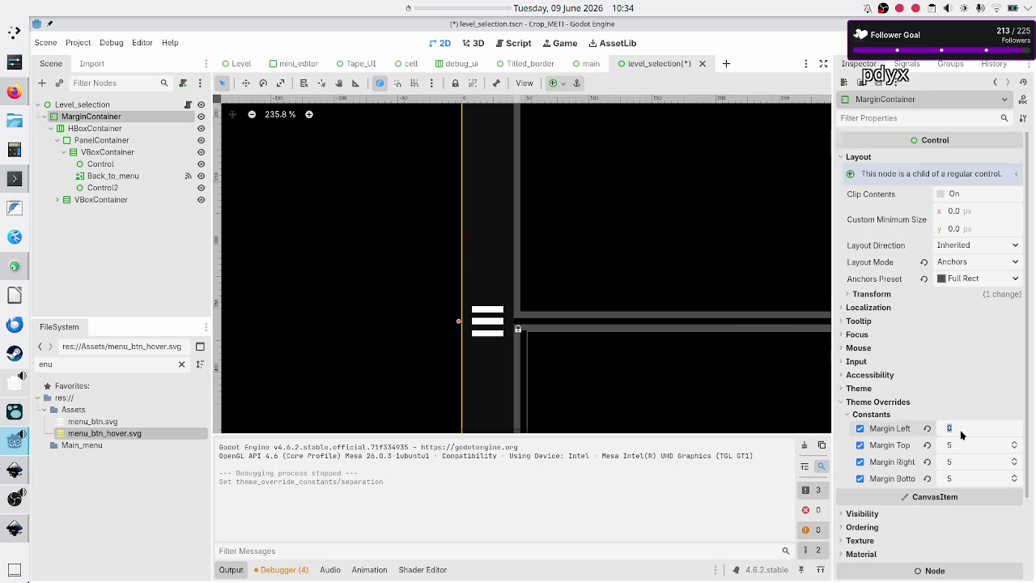
pyautogui.press('Return')
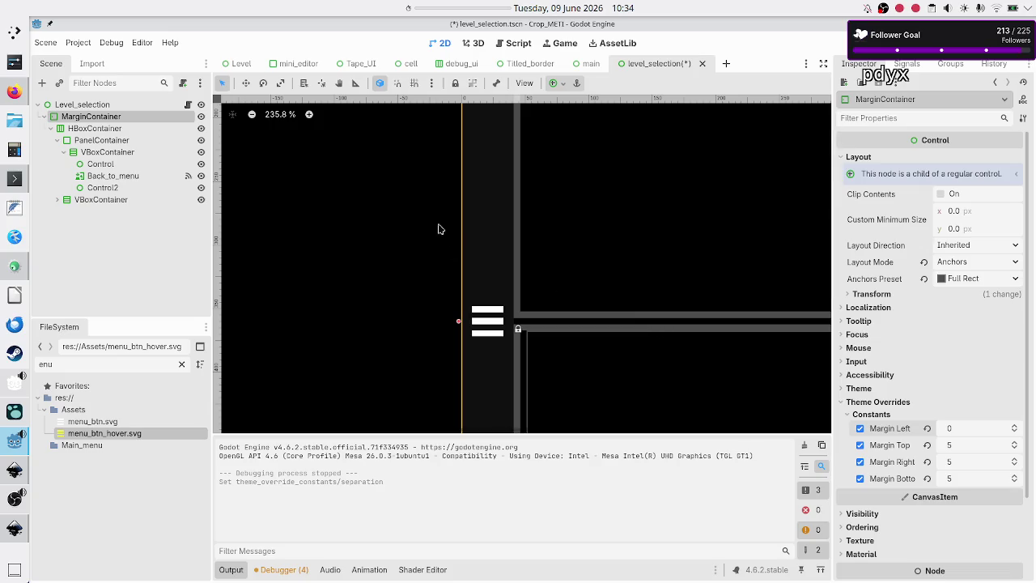
pyautogui.click(95, 128)
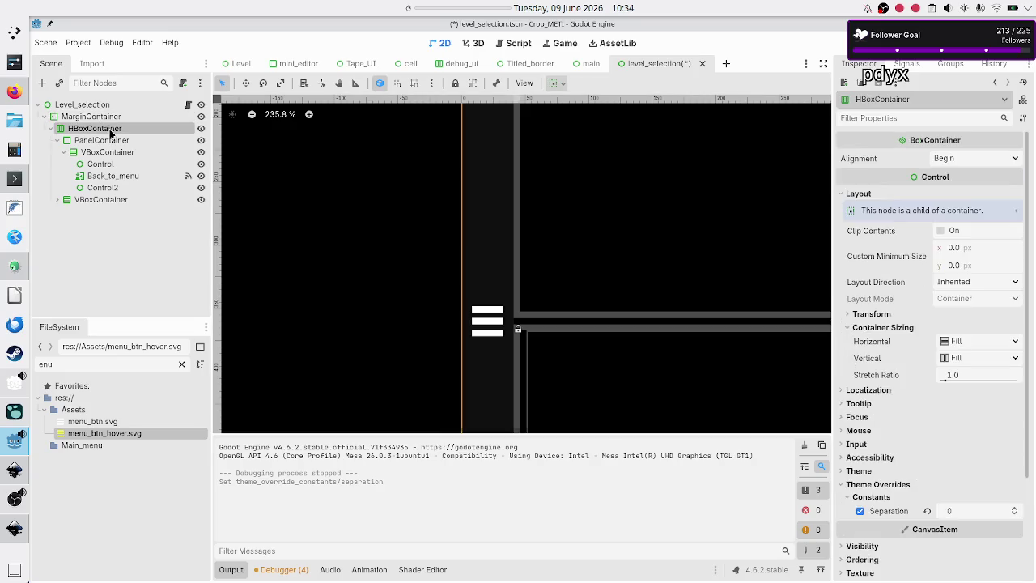
pyautogui.click(121, 142)
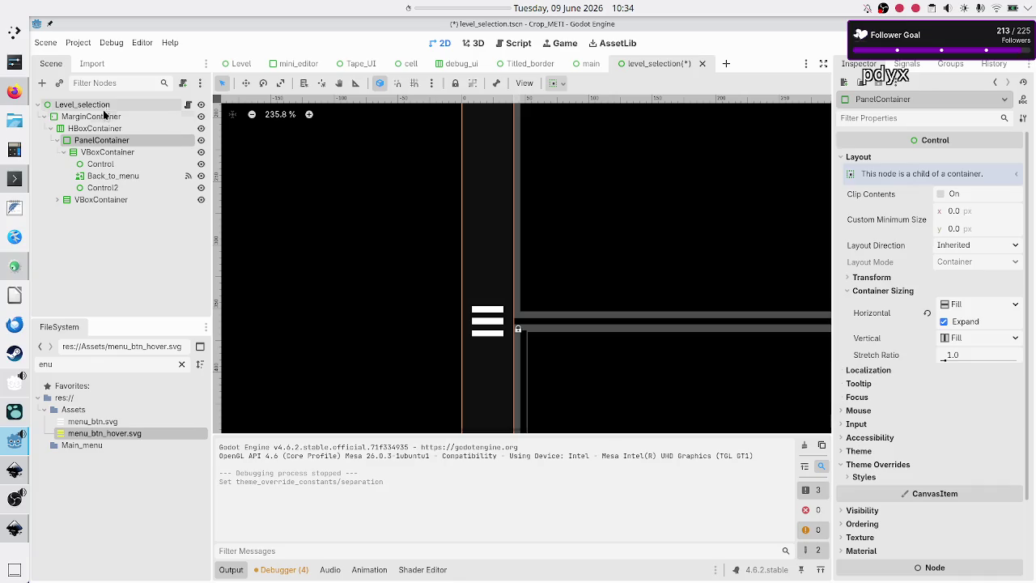
pyautogui.keyDown('ctrl'); pyautogui.click(103, 119); pyautogui.keyUp('ctrl')
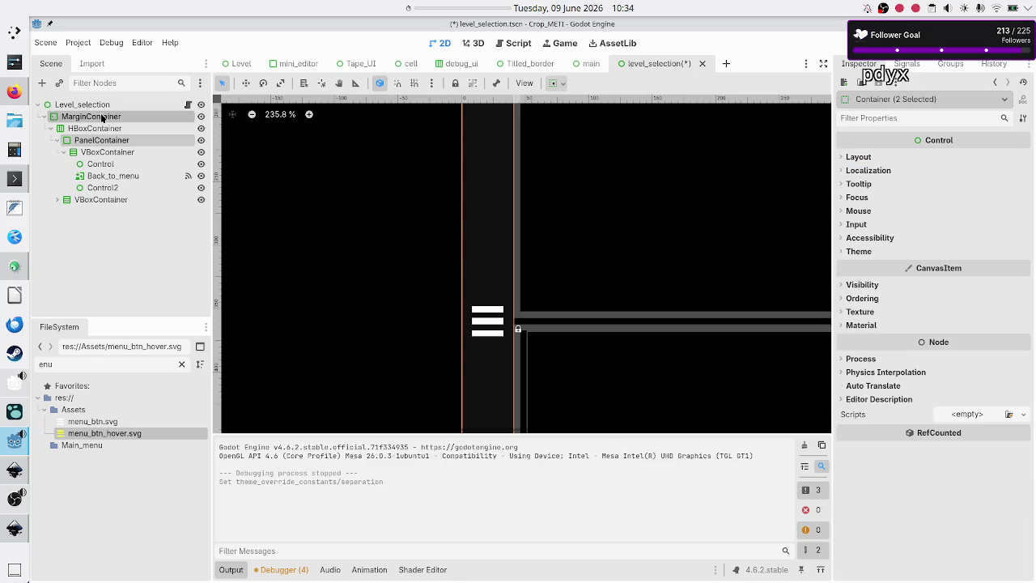
pyautogui.click(103, 143)
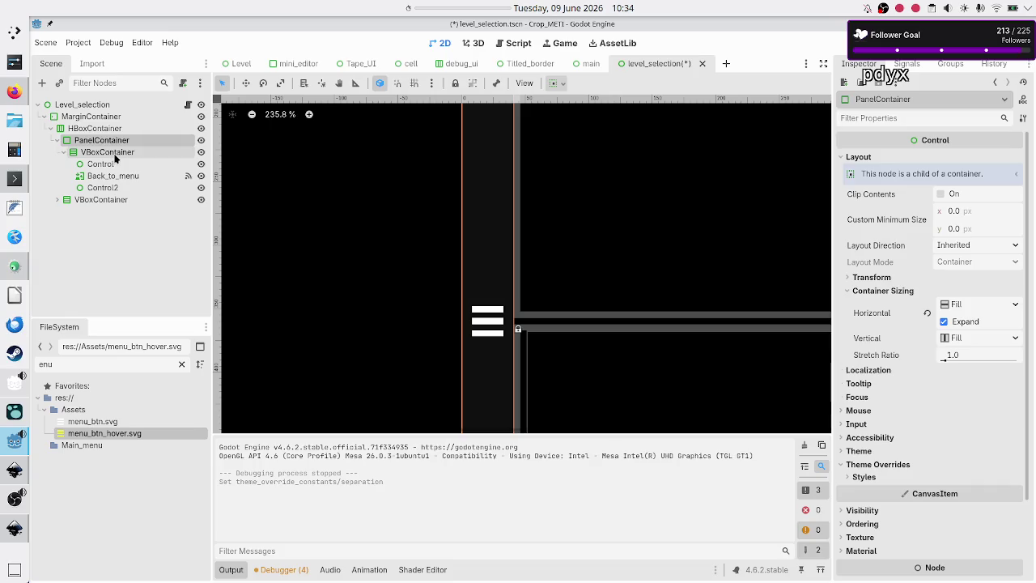
pyautogui.click(103, 153)
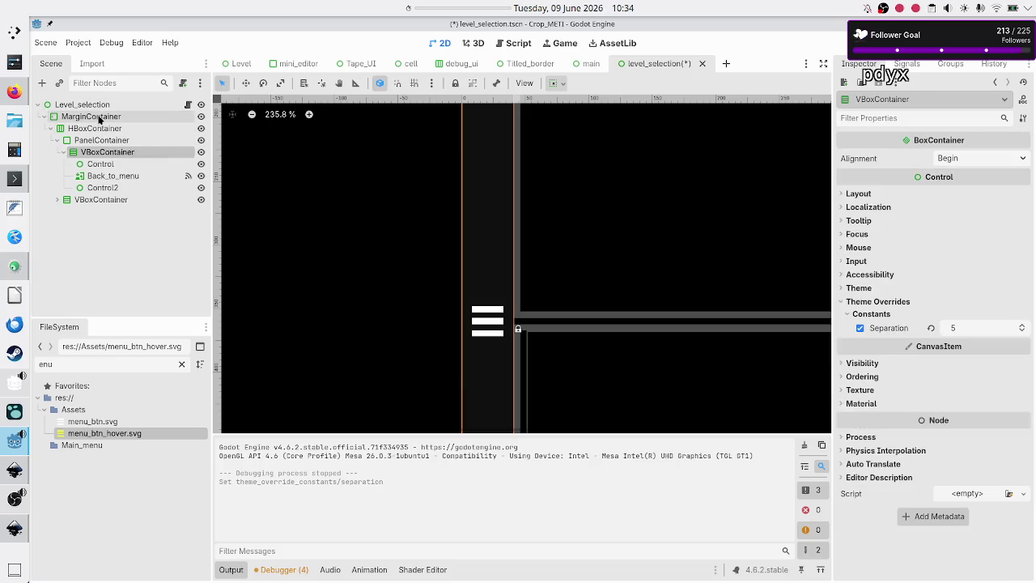
pyautogui.keyDown('ctrl'); pyautogui.click(102, 118); pyautogui.keyUp('ctrl')
pyautogui.click(102, 141)
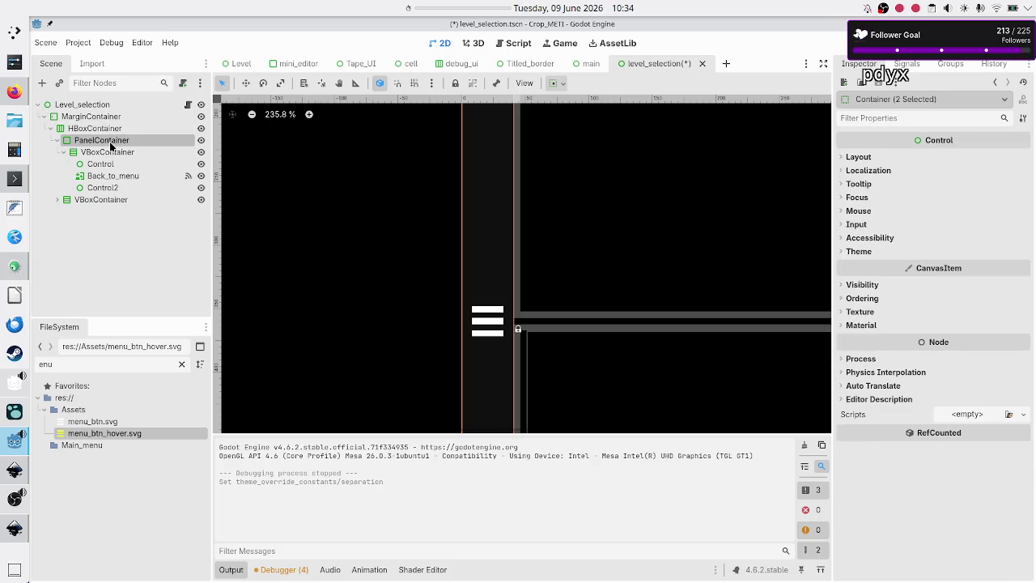
pyautogui.click(104, 153)
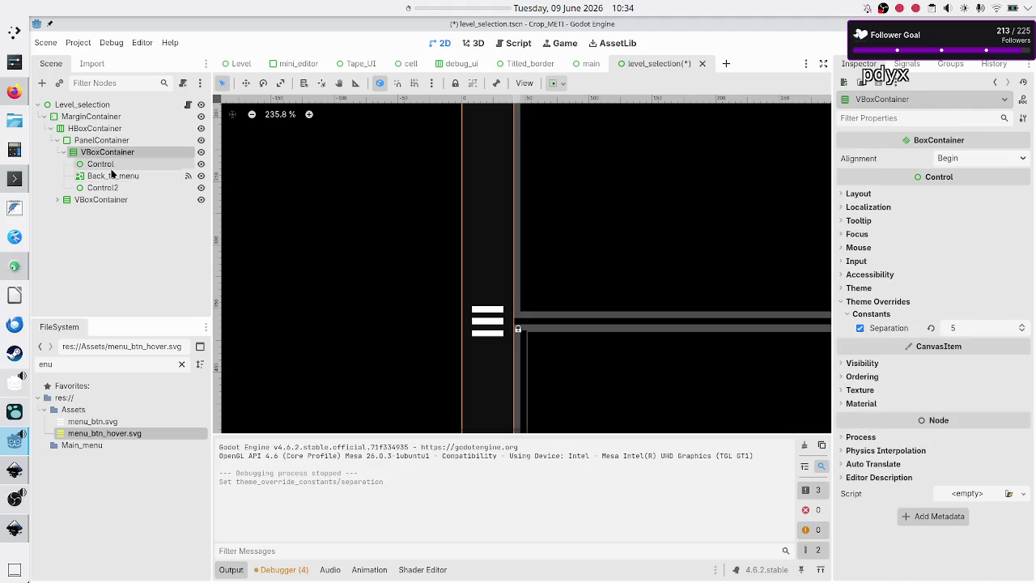
pyautogui.click(101, 128)
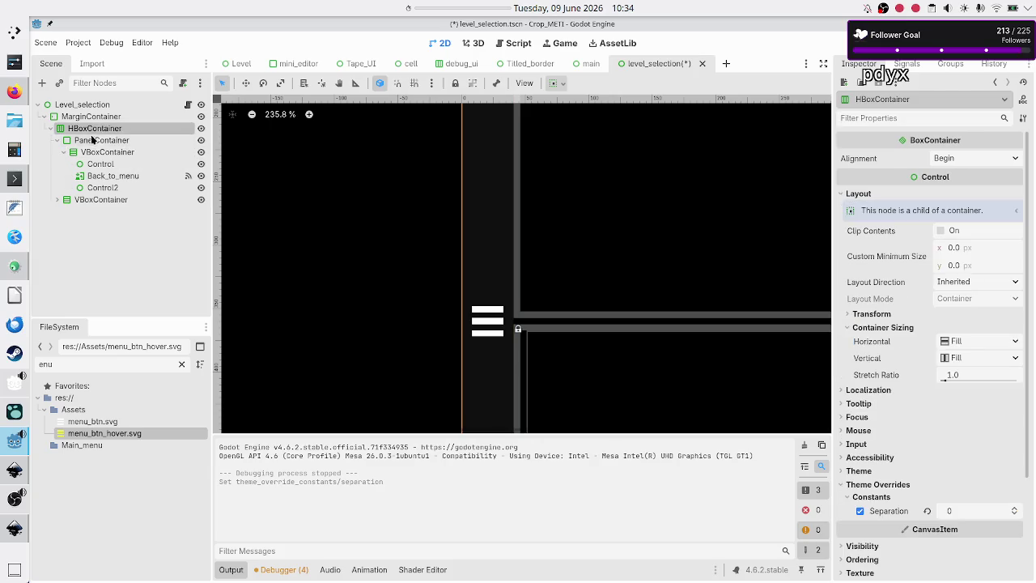
pyautogui.click(101, 140)
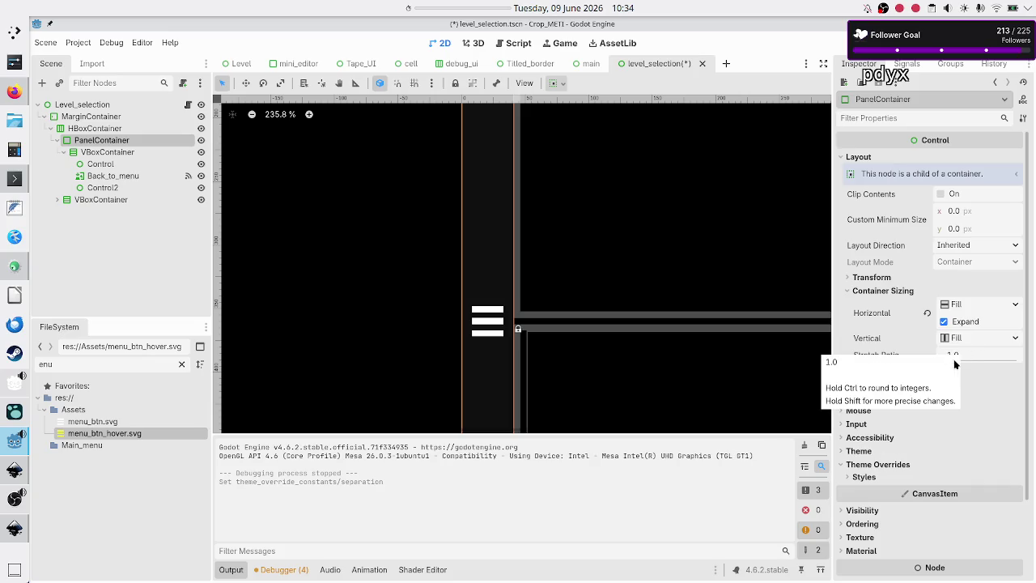
# - Collapse PanelContainer and set the VBoxContainer's stretch ratio to 40
pyautogui.click(57, 139)
pyautogui.click(87, 154)
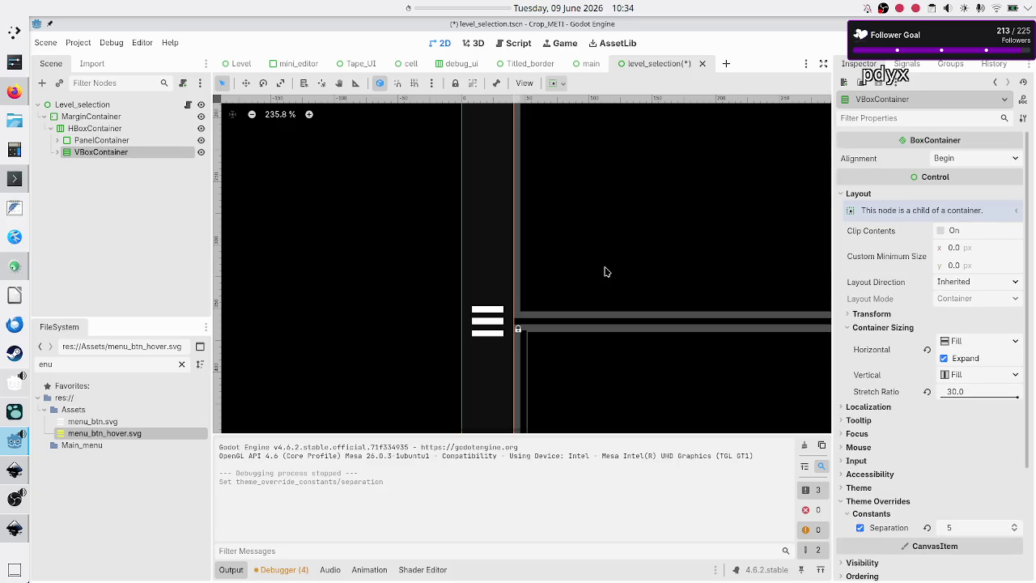
pyautogui.click(972, 395)
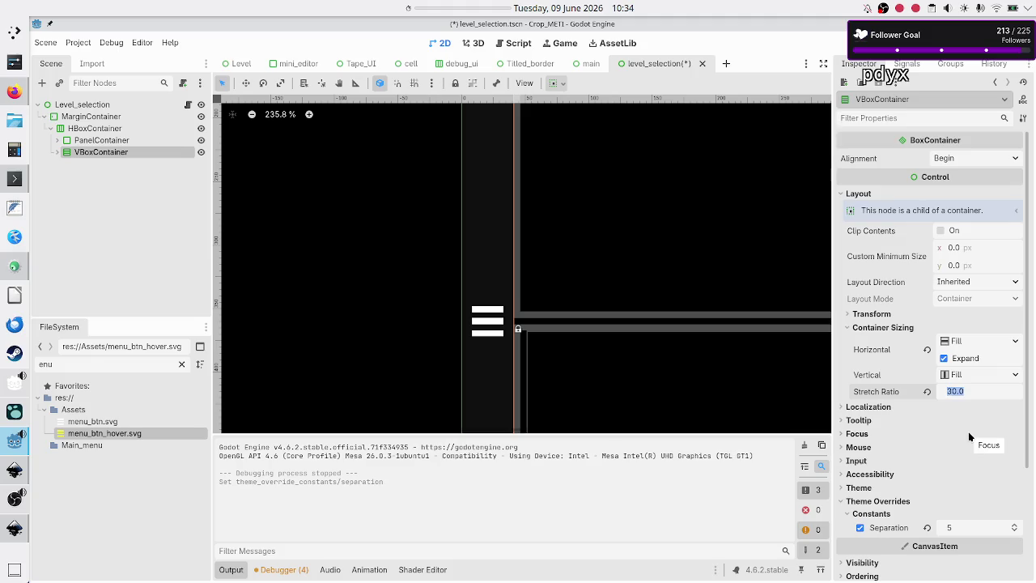
pyautogui.write('35')
pyautogui.press('Return')
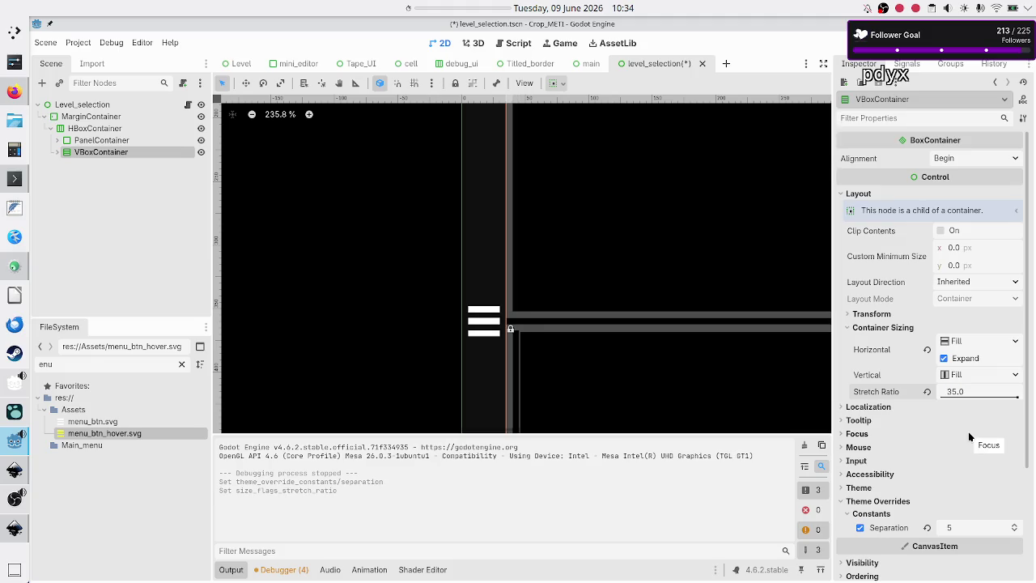
pyautogui.click(975, 392)
pyautogui.write('40')
pyautogui.press('Return')
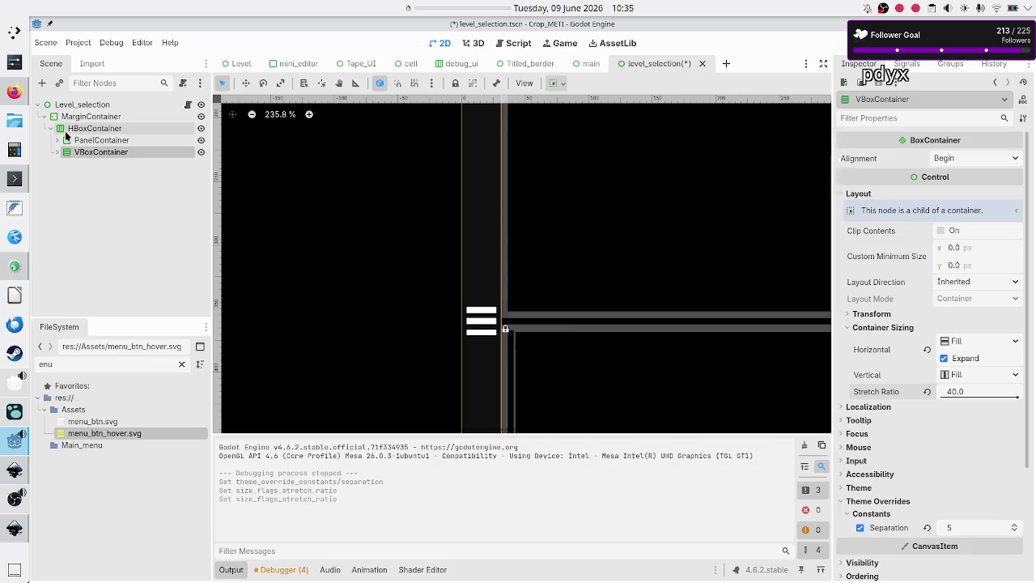
# - Set PanelContainer's stretch ratio to 0.5 and HBoxContainer's separation to 5
pyautogui.click(93, 142)
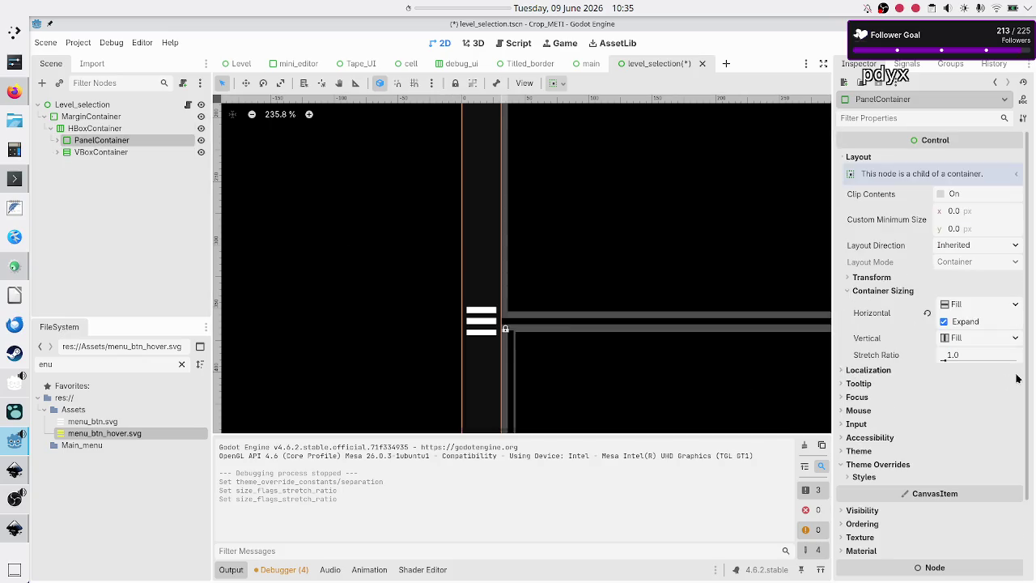
pyautogui.click(972, 360)
pyautogui.write('0.5')
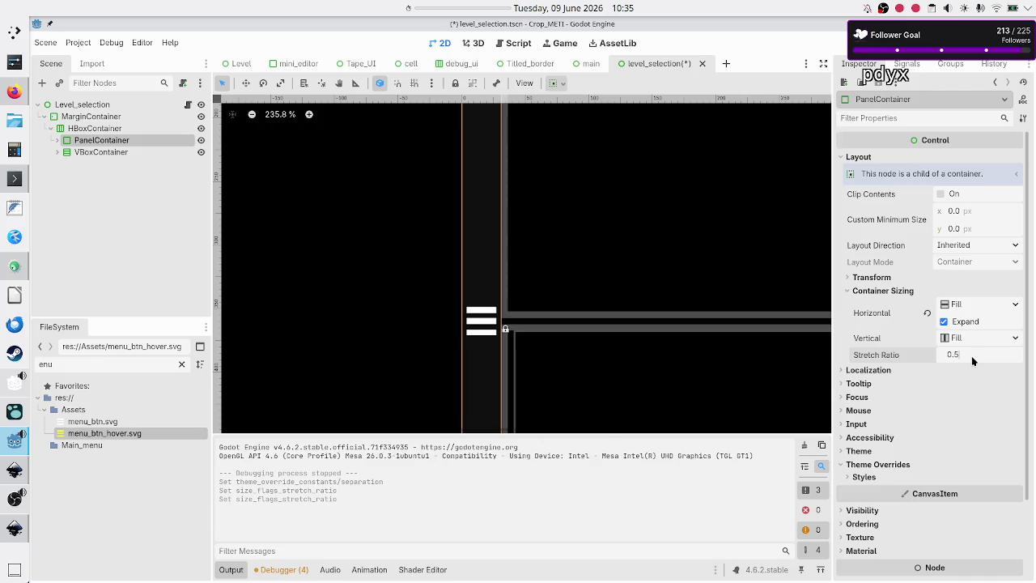
pyautogui.press('Return')
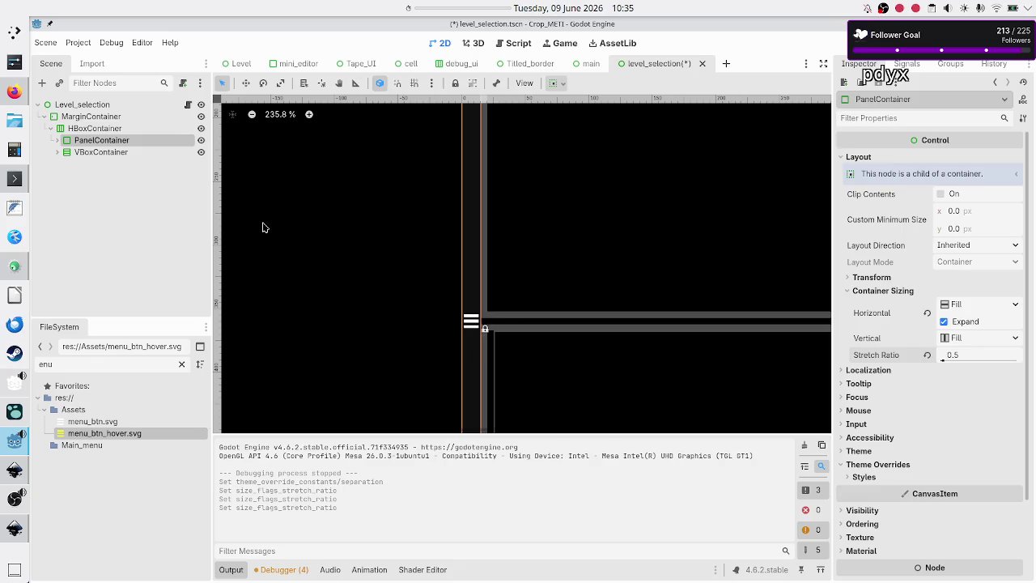
pyautogui.click(95, 129)
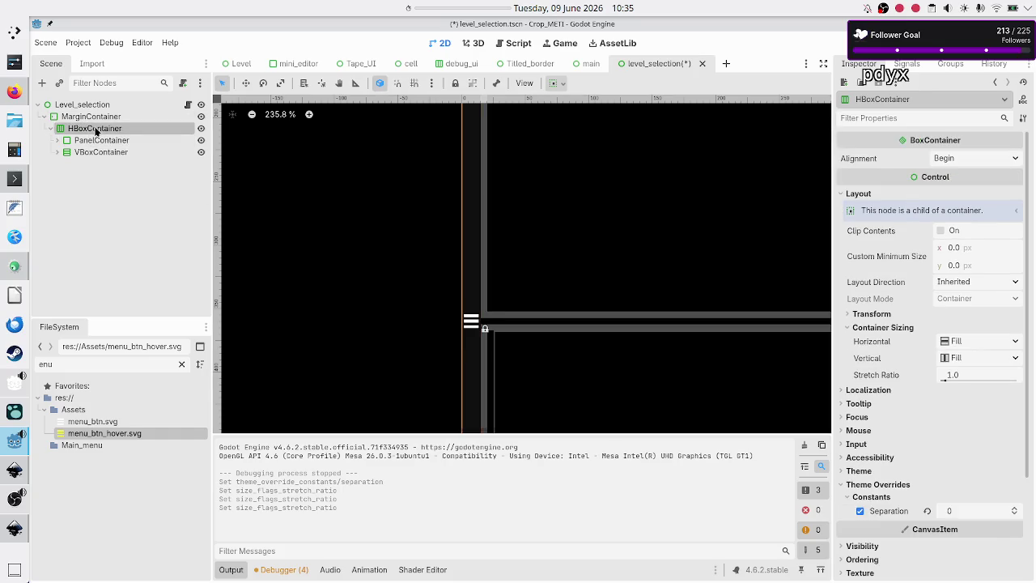
pyautogui.click(960, 512)
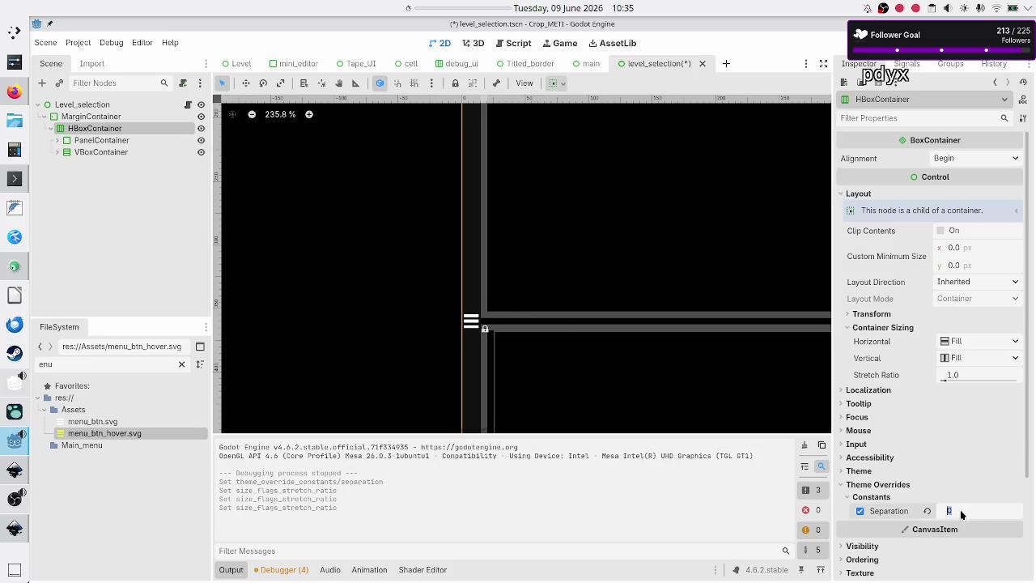
pyautogui.write('5')
pyautogui.press('Return')
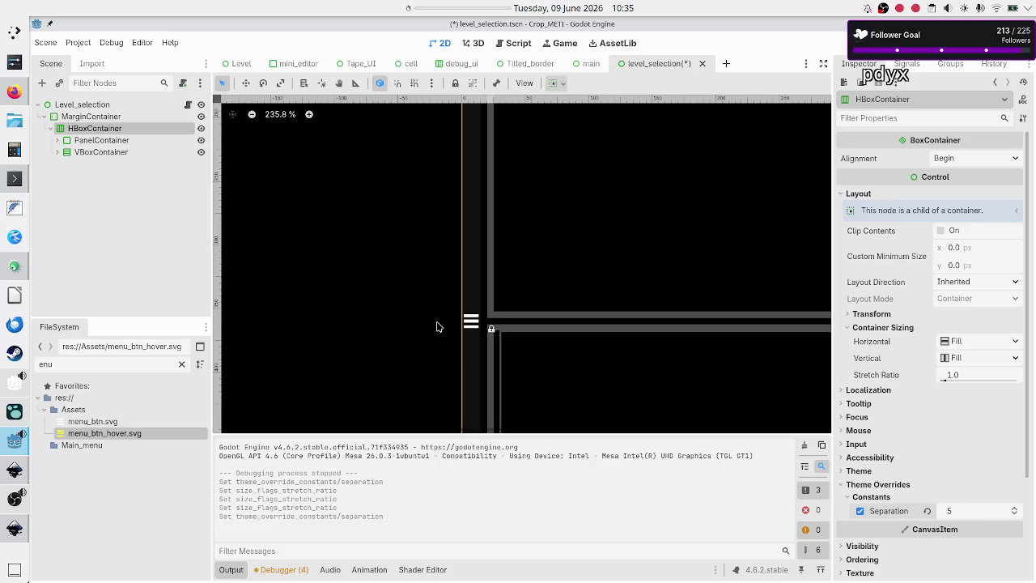
# - Select PanelContainer and VBoxContainer together to compare the resulting column widths
pyautogui.click(122, 141)
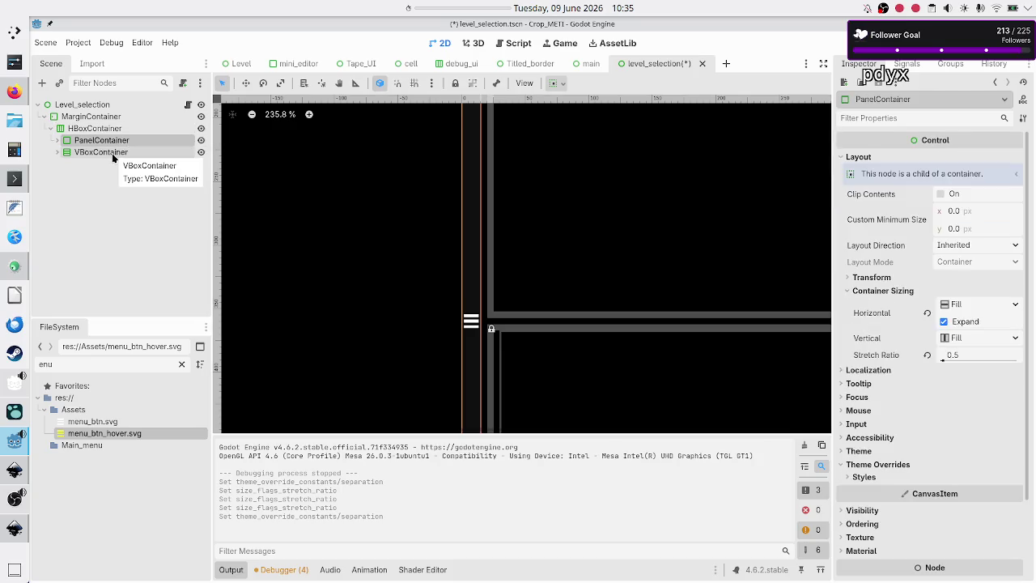
pyautogui.keyDown('ctrl'); pyautogui.click(113, 153); pyautogui.keyUp('ctrl')
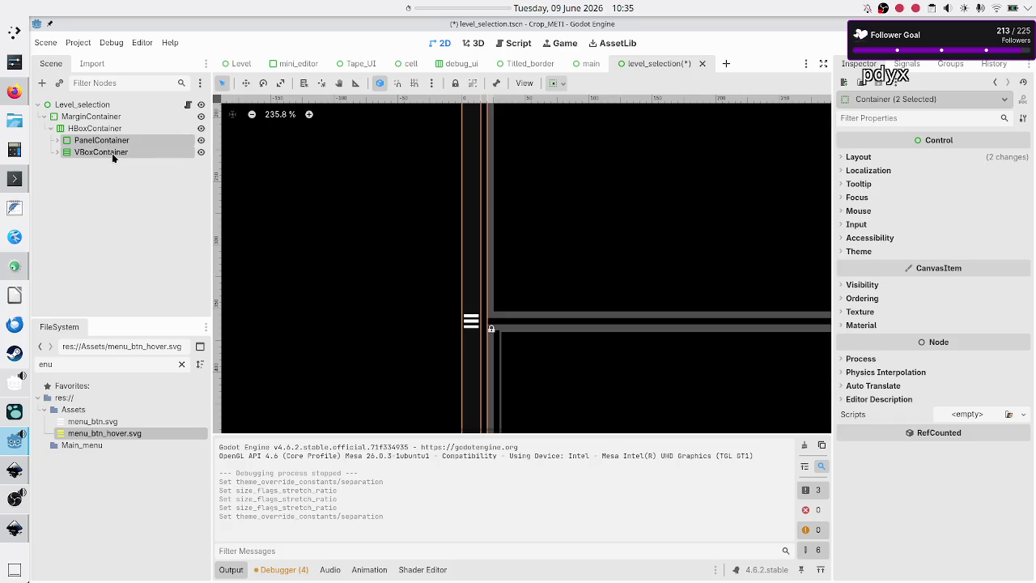
pyautogui.click(123, 198)
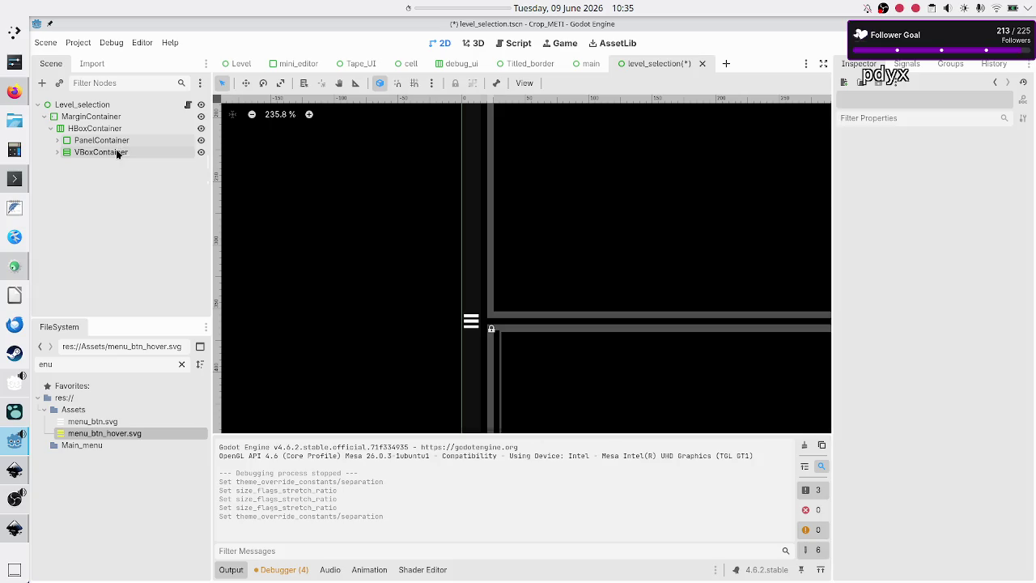
pyautogui.click(117, 153)
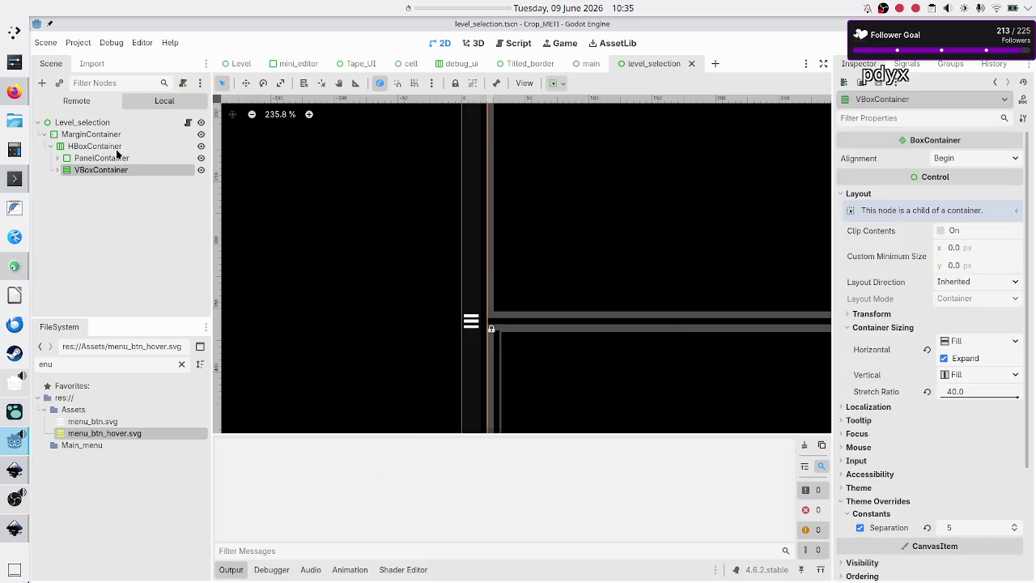
# - Run the game, go from the tutorial level to level selection, then close it
pyautogui.press('F5')
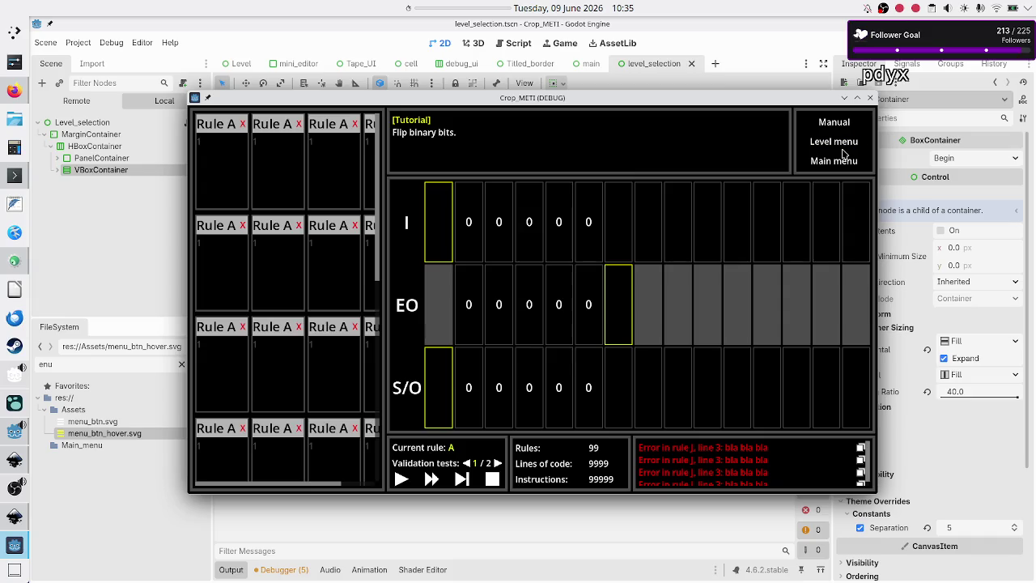
pyautogui.click(835, 144)
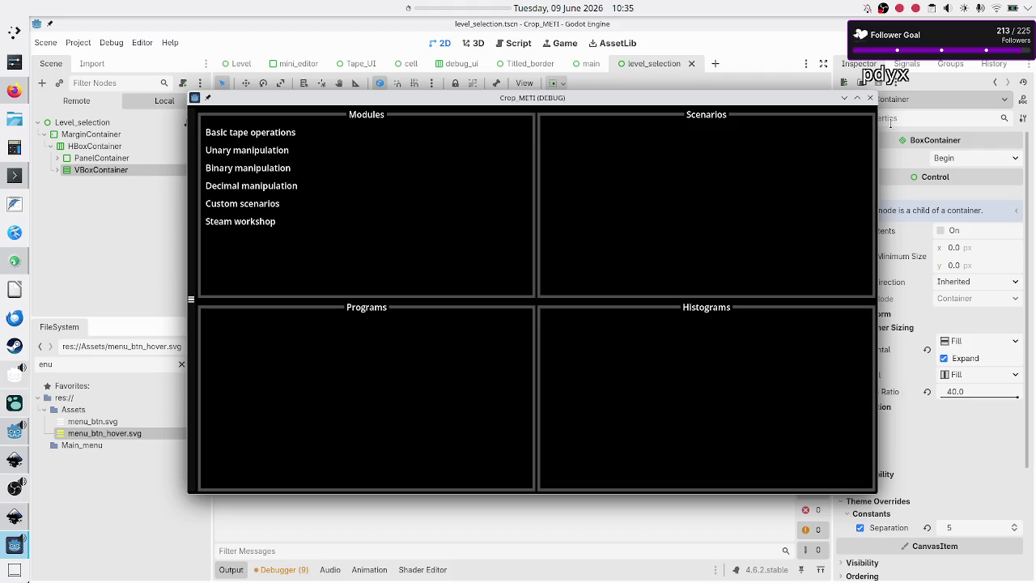
pyautogui.click(870, 98)
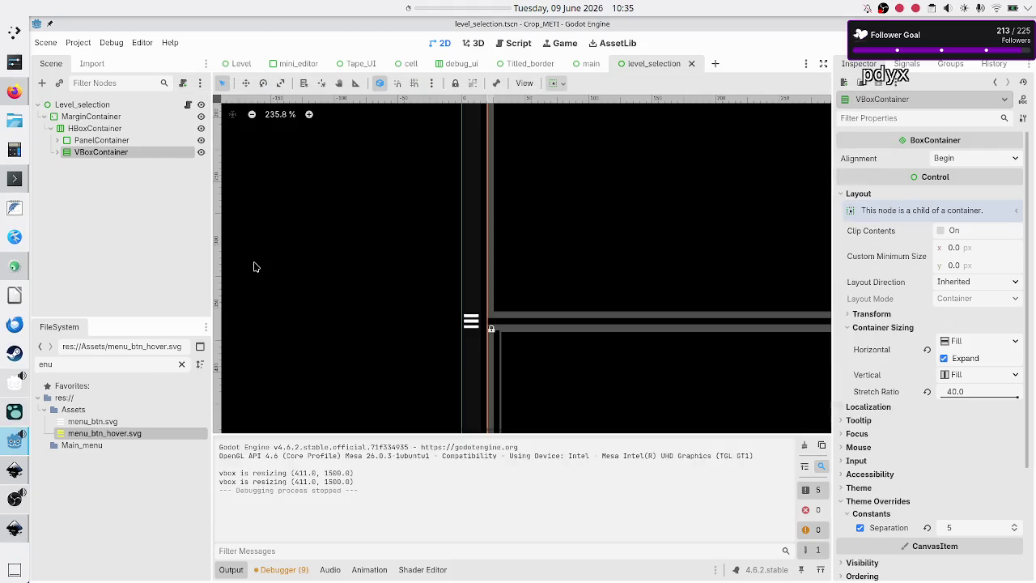
# - Set the right VBoxContainer's stretch ratio to 30
pyautogui.click(102, 140)
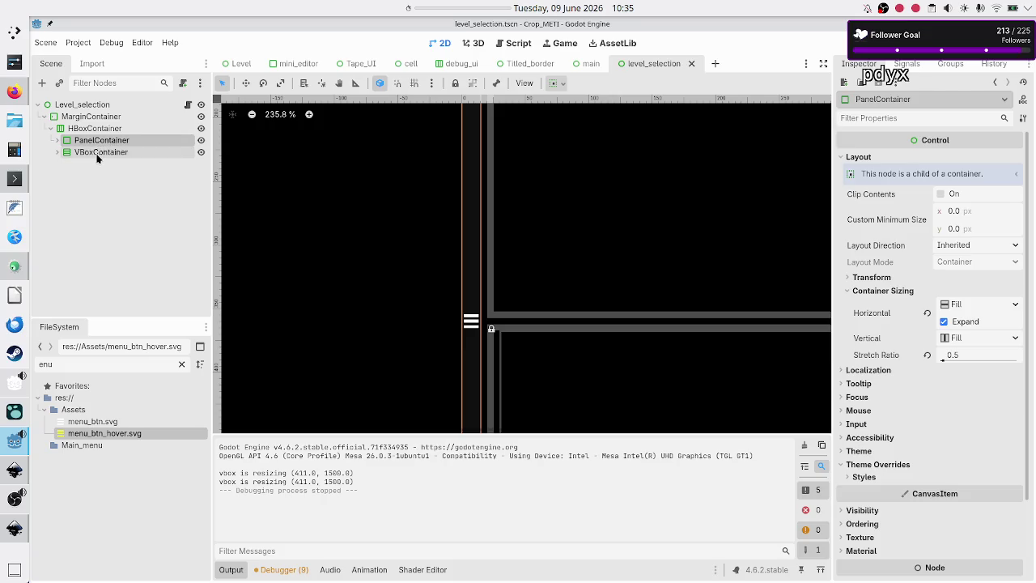
pyautogui.click(98, 153)
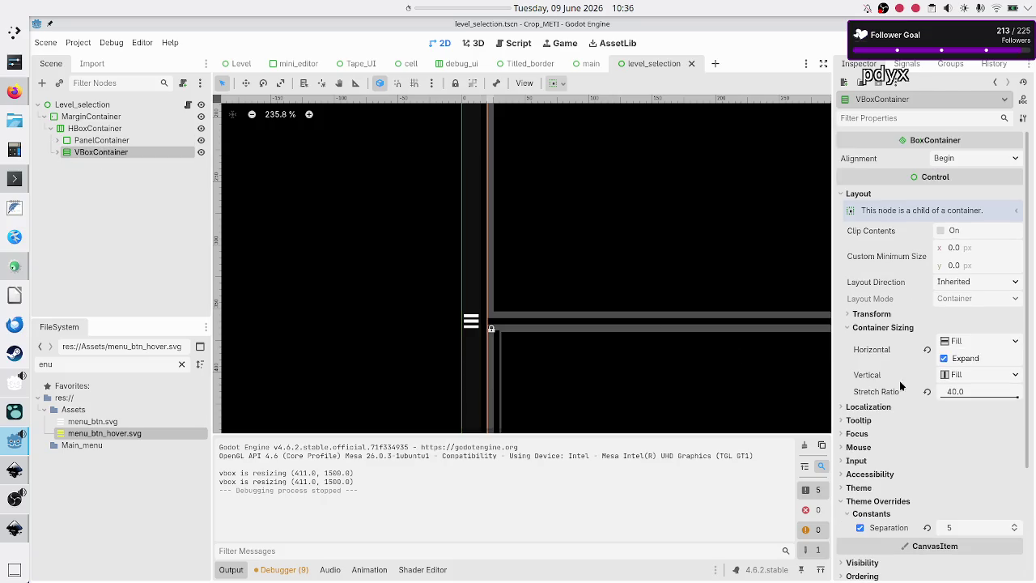
pyautogui.click(955, 391)
pyautogui.write('30')
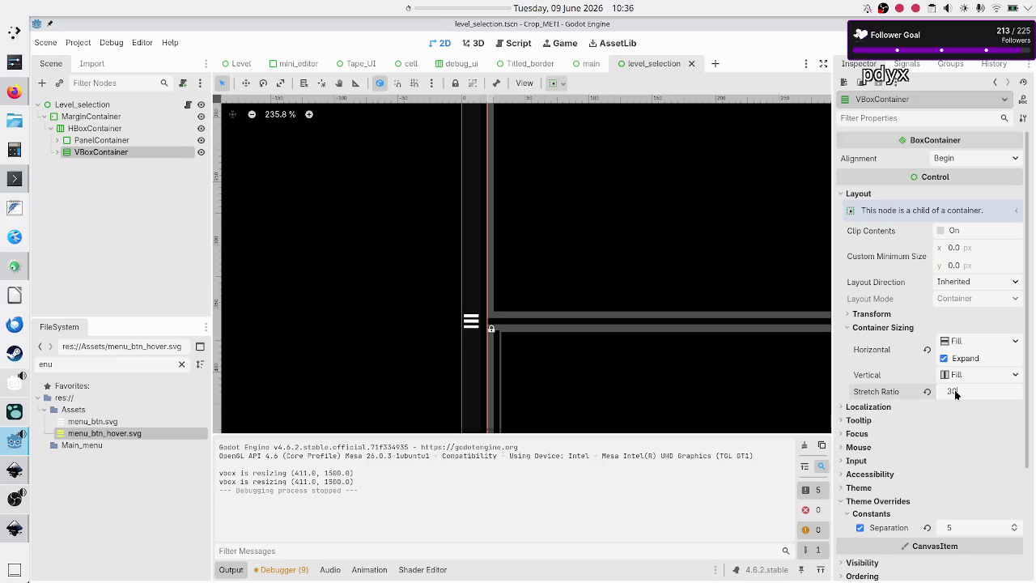
pyautogui.press('Return')
# - Save and run the scene with F6, maximize the game window, then stop it
pyautogui.press('F6')
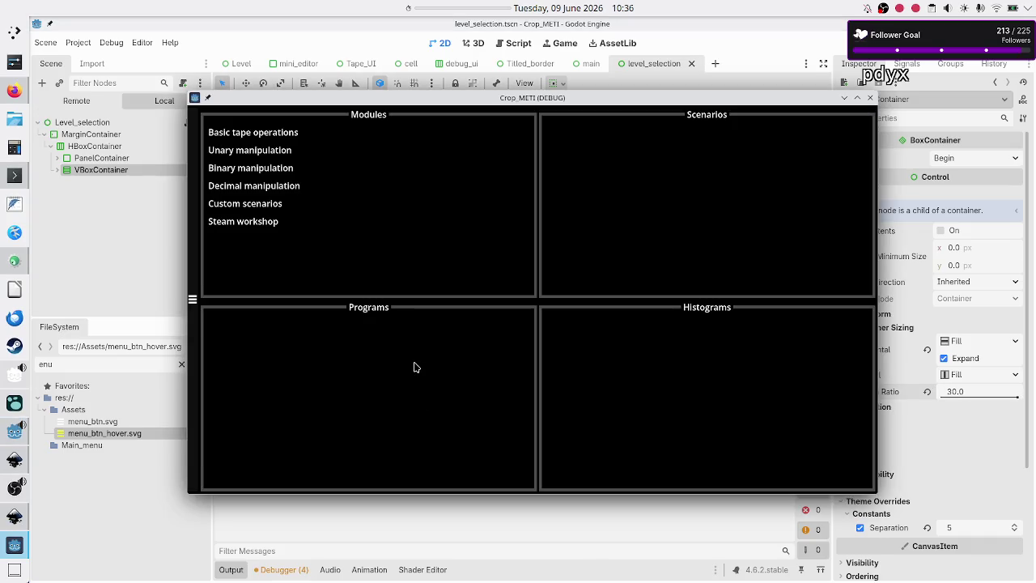
pyautogui.doubleClick(595, 100)
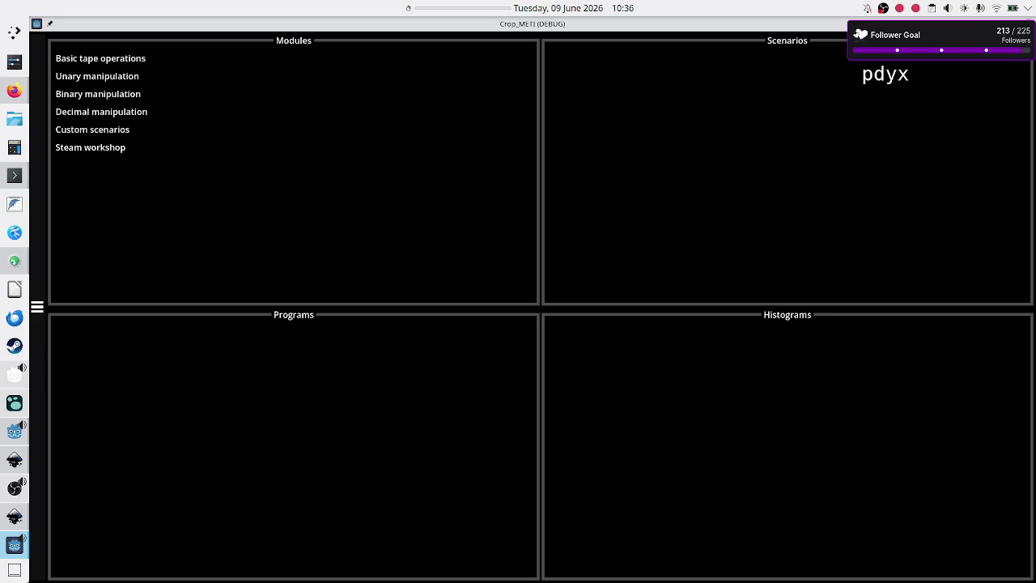
pyautogui.hotkey('alt', 'F4')
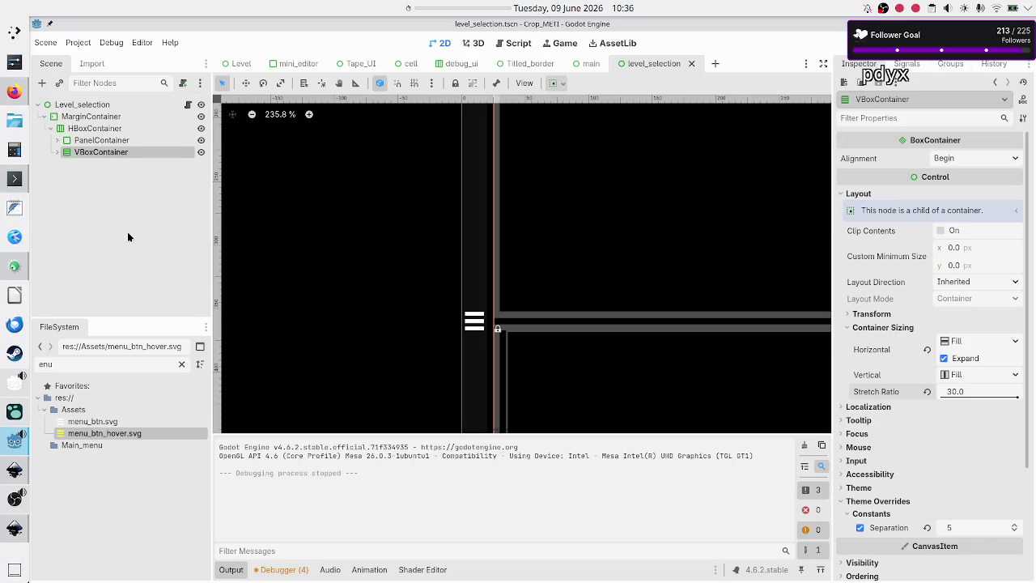
pyautogui.click(122, 225)
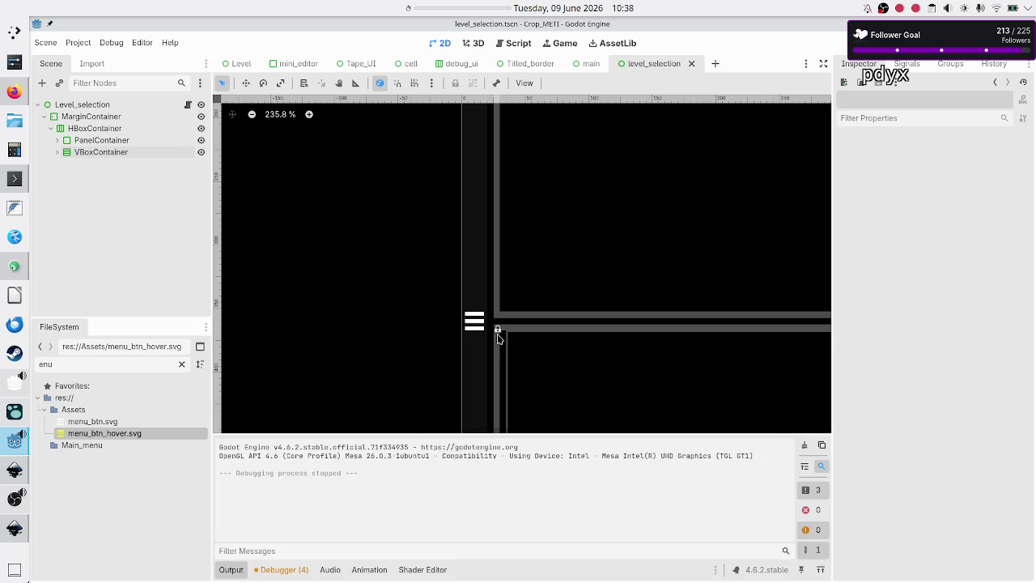
# - Zoom onto the hamburger icon and expand PanelContainer to reveal its inner VBoxContainer
pyautogui.scroll(5, 498, 339)
pyautogui.scroll(5, 498, 339)
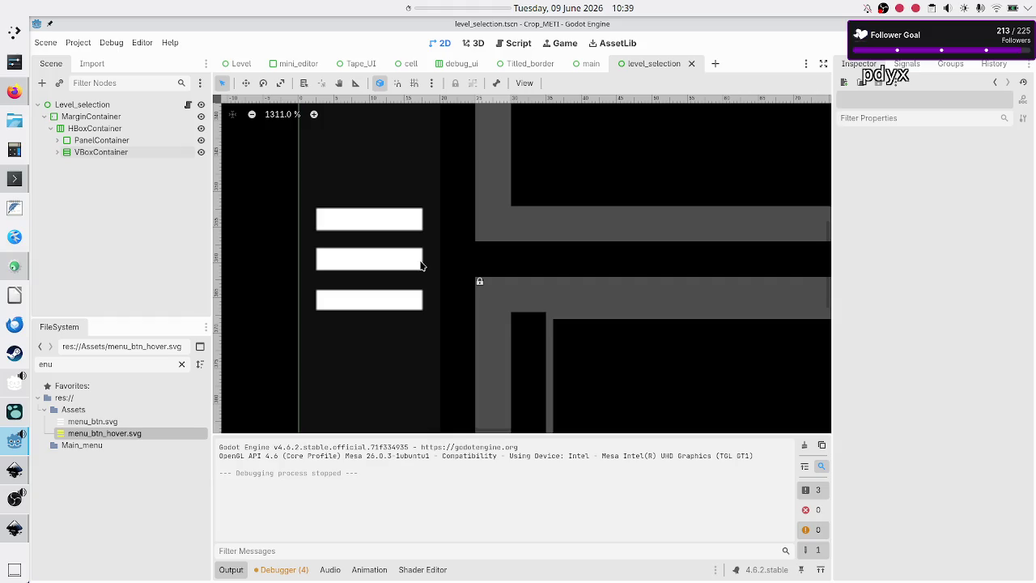
pyautogui.scroll(4, 420, 264)
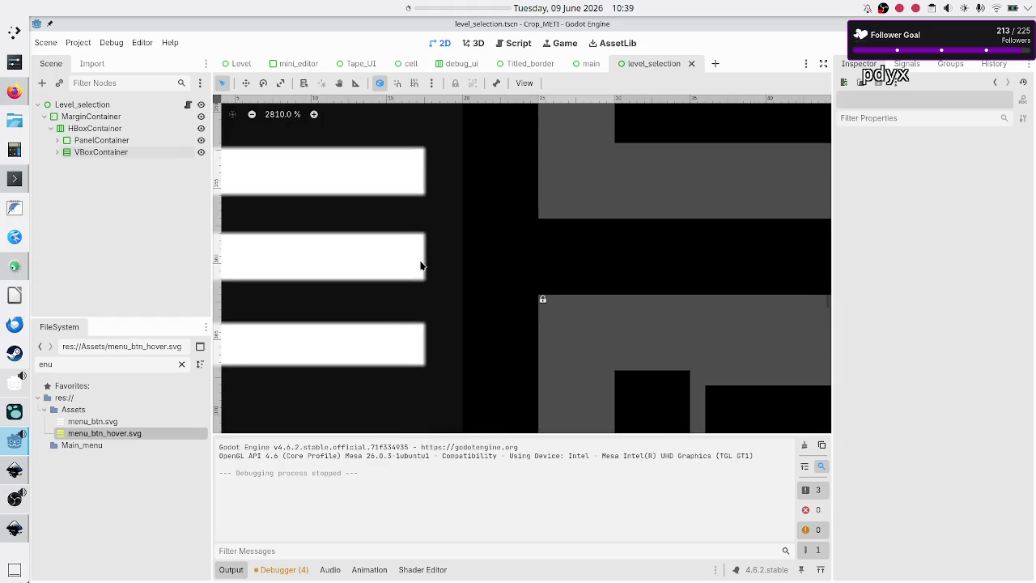
pyautogui.scroll(-1, 420, 265)
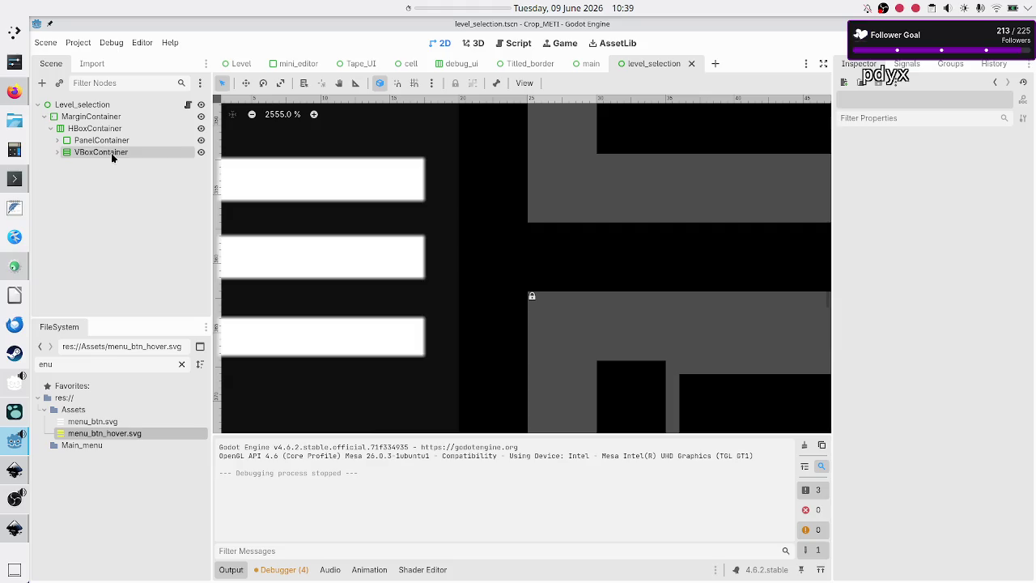
pyautogui.click(57, 141)
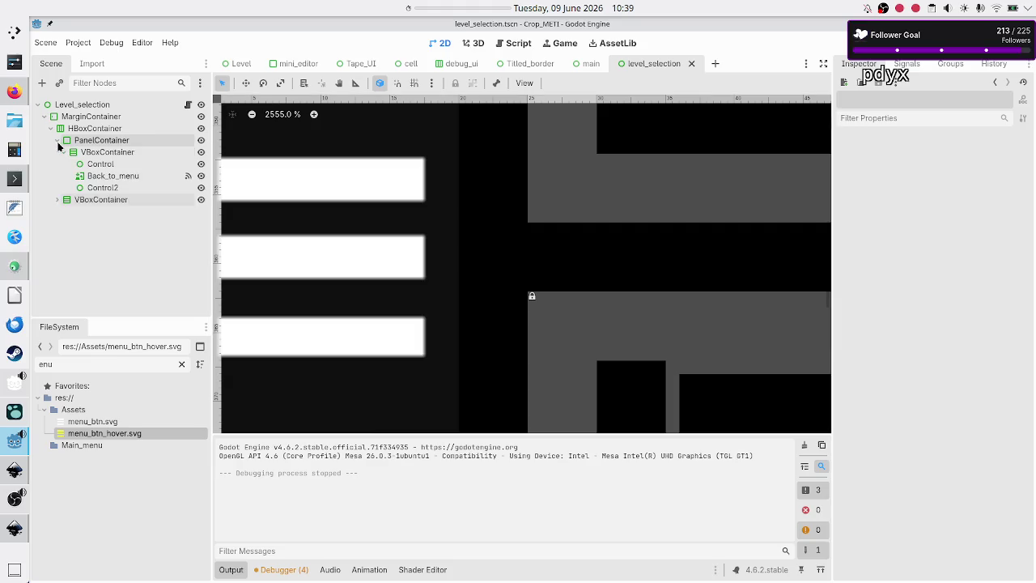
pyautogui.click(95, 164)
pyautogui.click(103, 152)
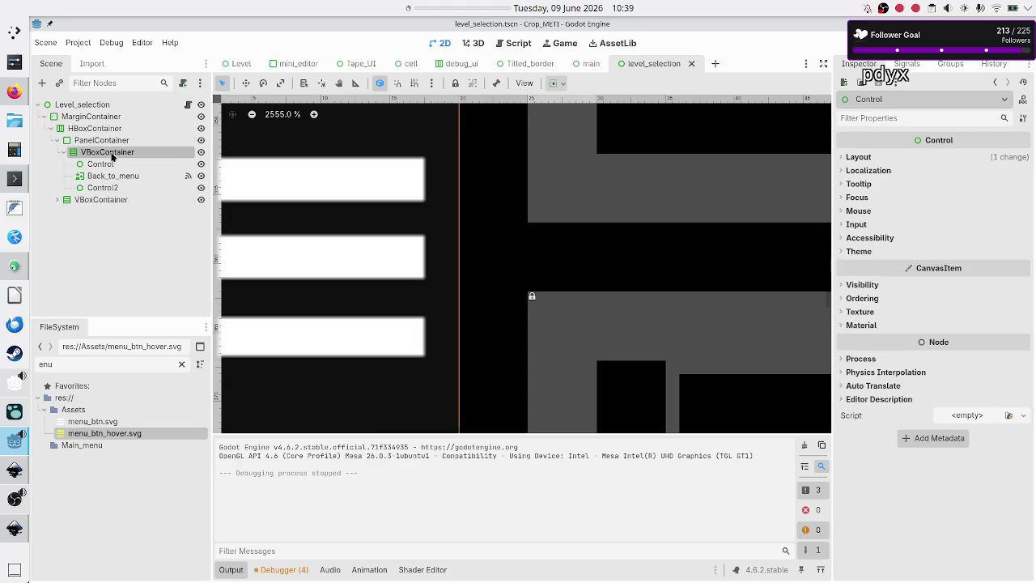
# - Inspect the Control, Control2 and Back_to_menu children and PanelContainer's stretch ratio
pyautogui.click(113, 164)
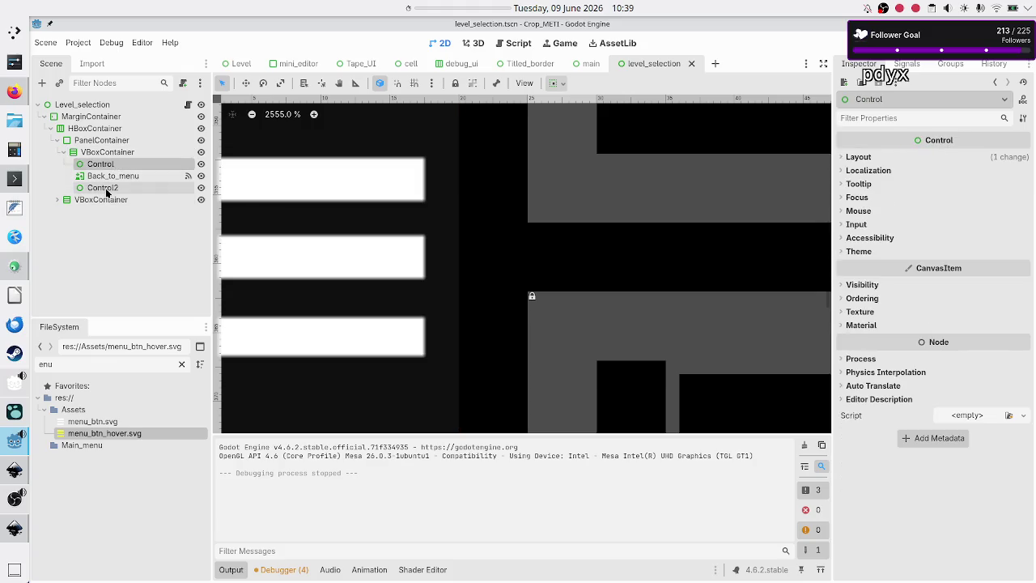
pyautogui.click(102, 188)
pyautogui.scroll(-9, 320, 223)
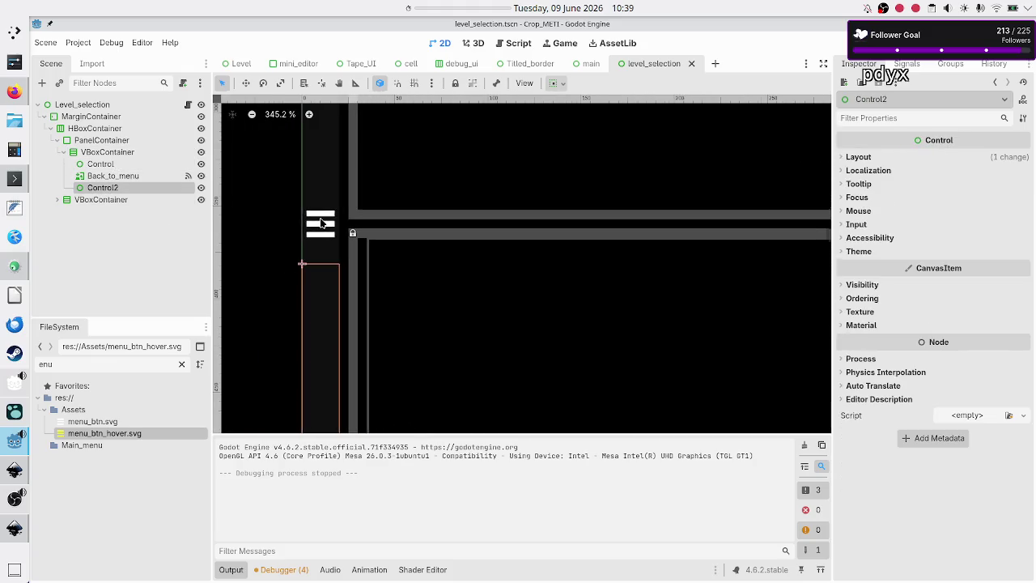
pyautogui.click(105, 166)
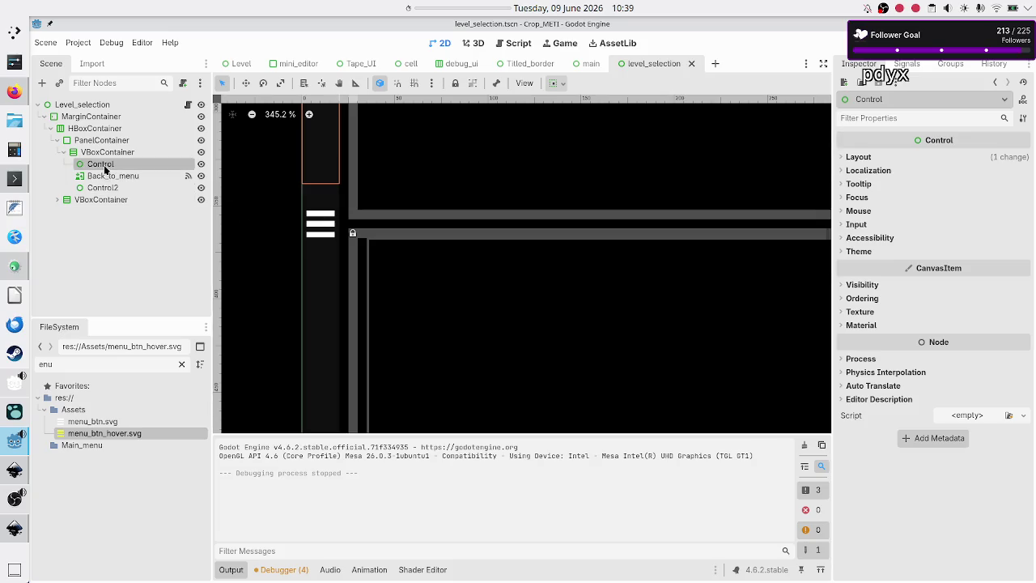
pyautogui.click(112, 154)
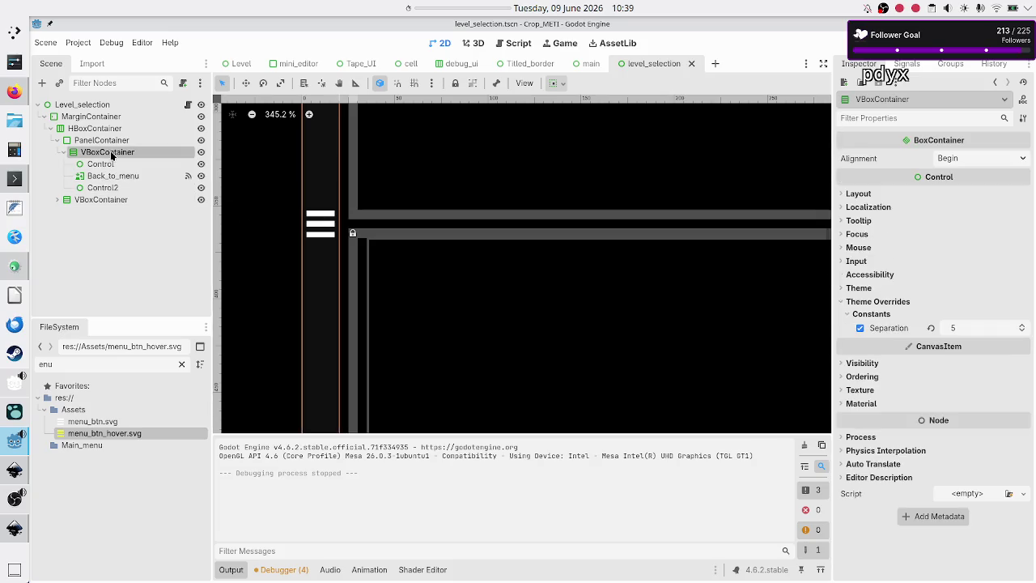
pyautogui.click(89, 142)
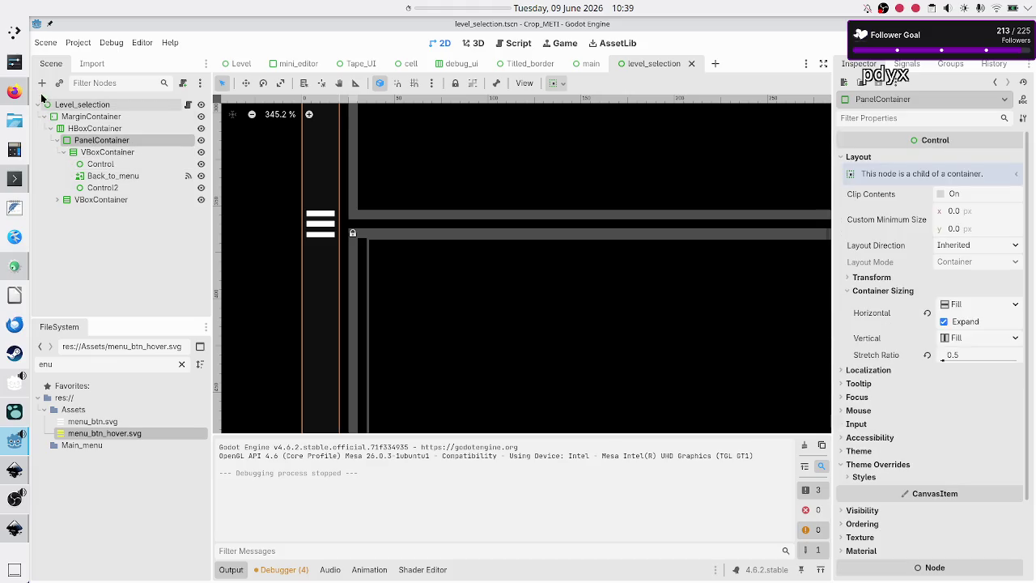
pyautogui.click(128, 175)
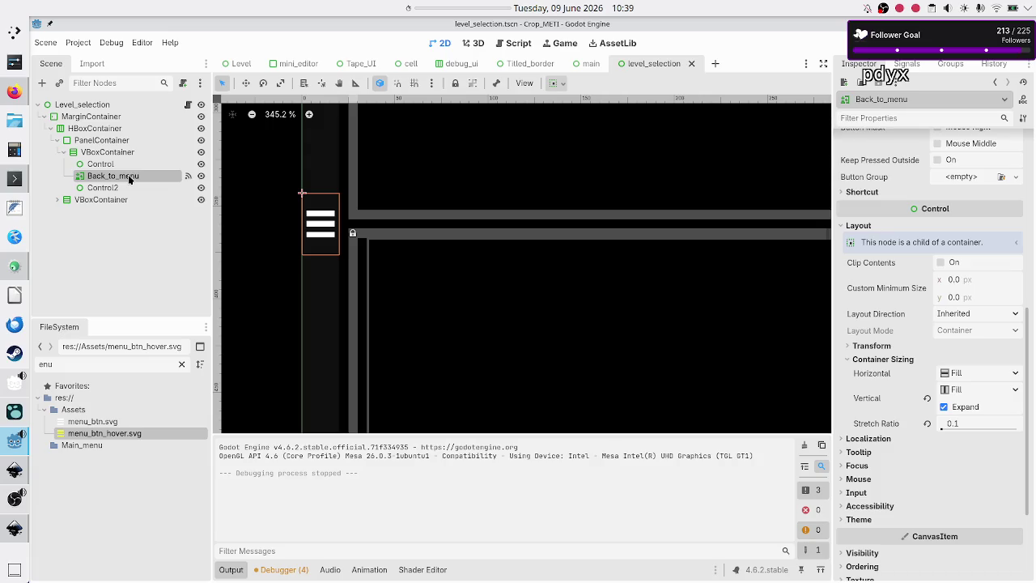
pyautogui.click(84, 140)
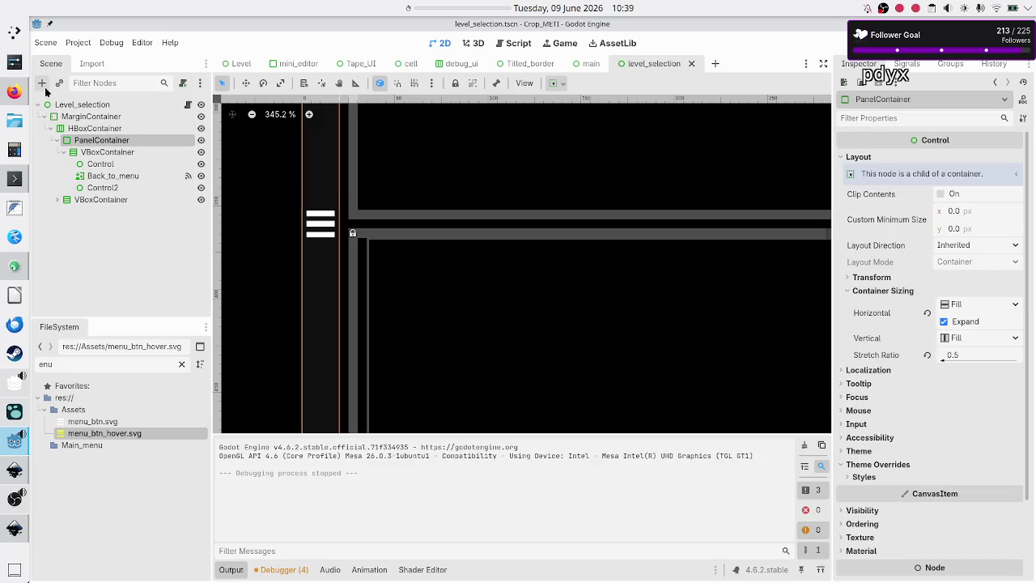
# - Add a Control under PanelContainer, move Back_to_menu into it, and delete the inner VBoxContainer
pyautogui.click(46, 90)
pyautogui.write('control')
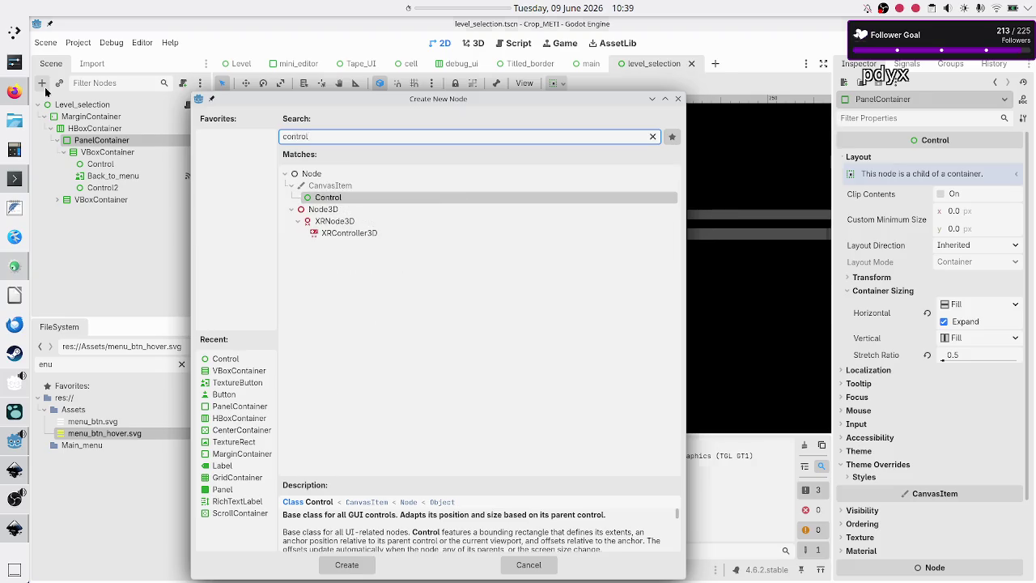
pyautogui.press('Return')
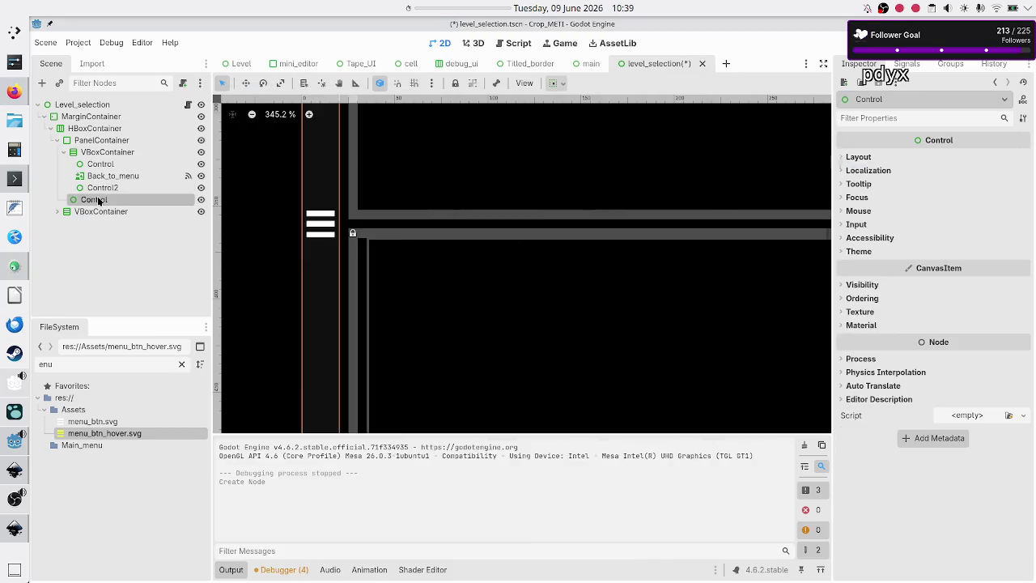
pyautogui.click(112, 175)
pyautogui.moveTo(113, 175); pyautogui.dragTo(113, 199)
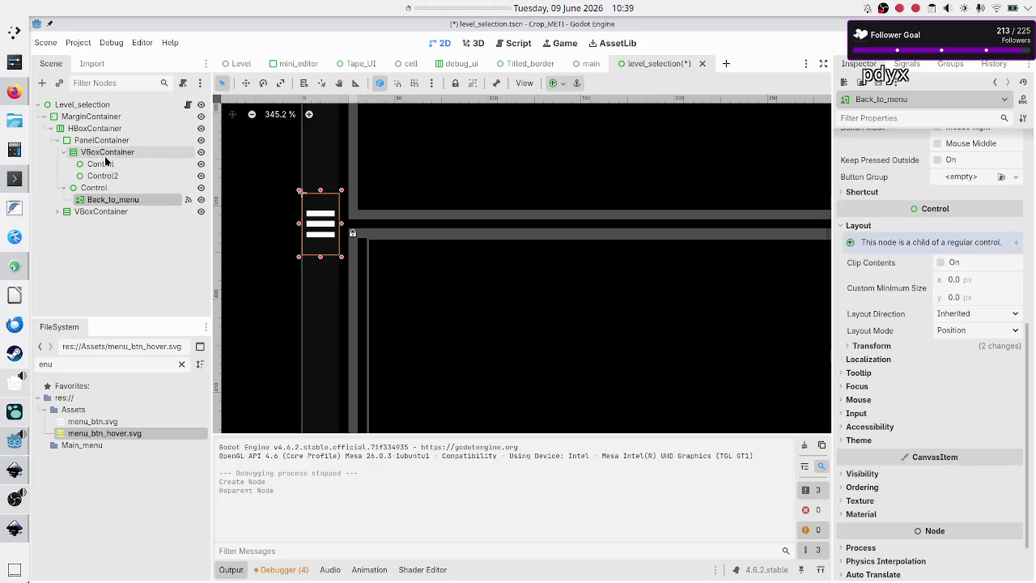
pyautogui.click(105, 153)
pyautogui.press('Delete')
pyautogui.press('Return')
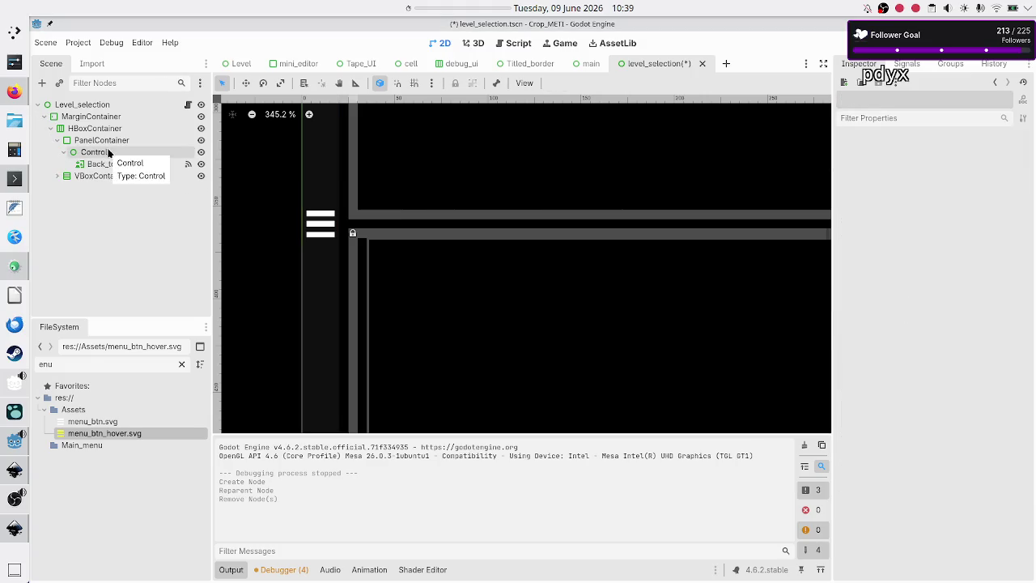
# - Switch Back_to_menu's Layout Mode from Position to Anchors
pyautogui.click(109, 153)
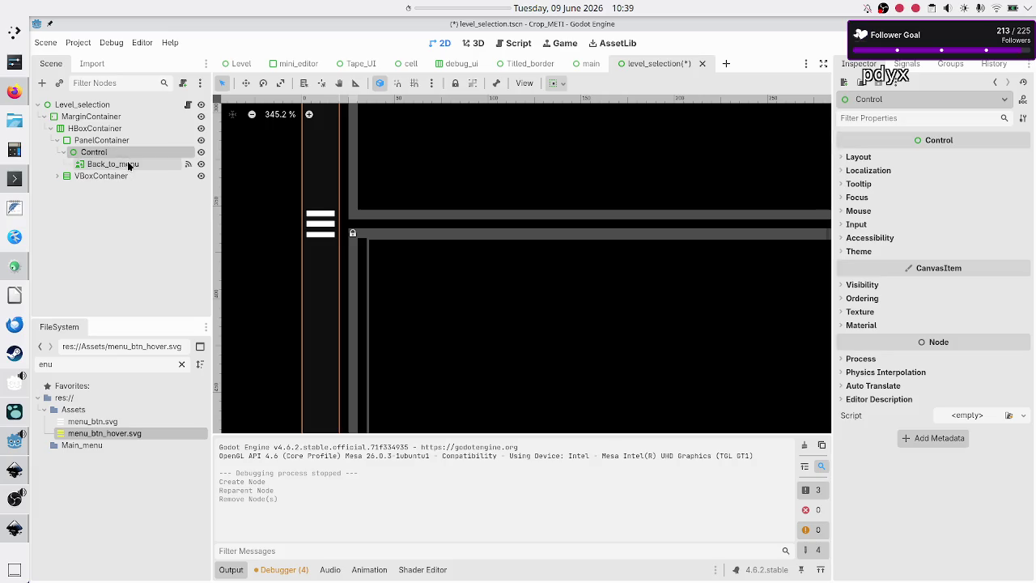
pyautogui.click(127, 164)
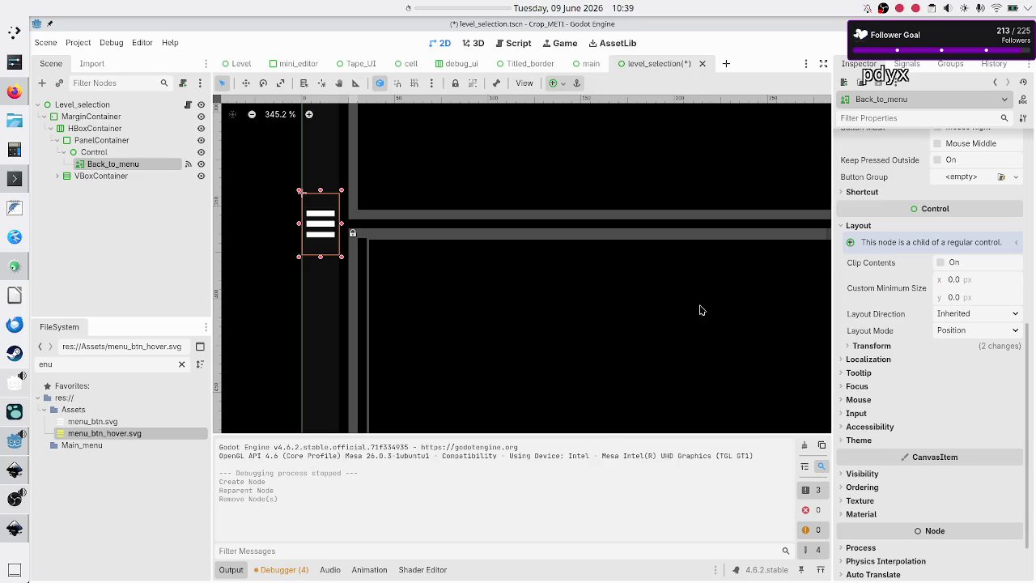
pyautogui.click(985, 332)
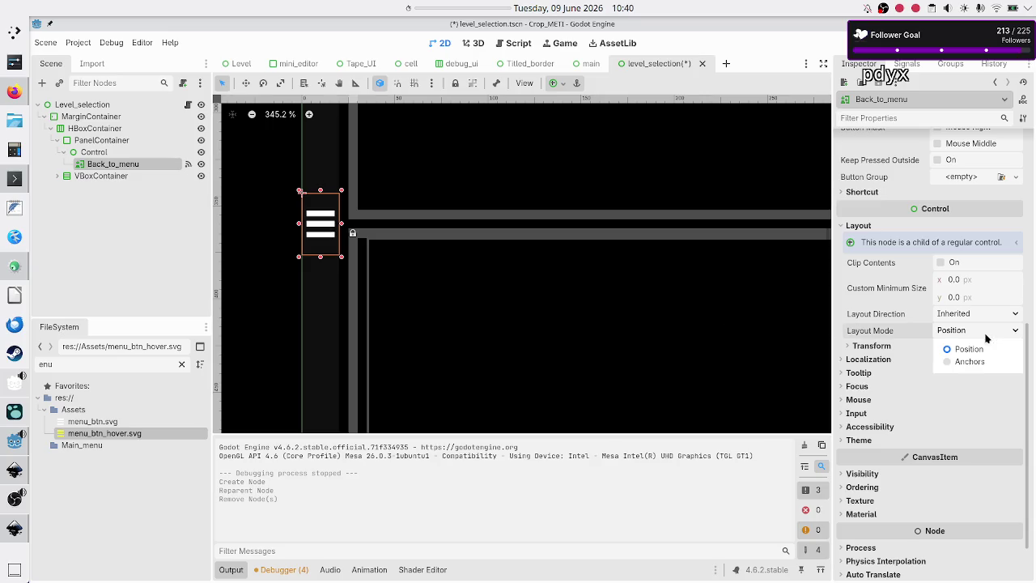
pyautogui.click(970, 361)
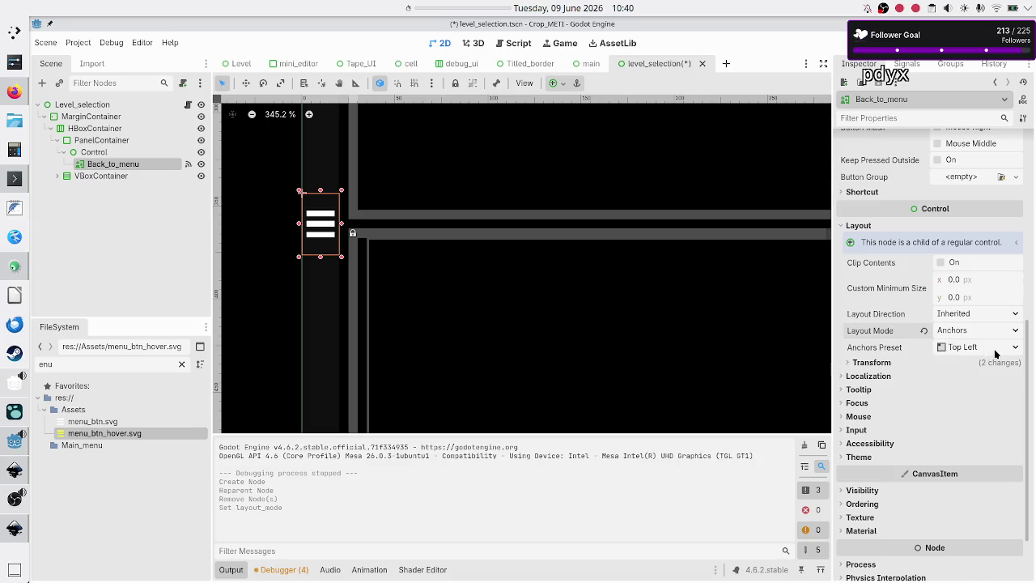
# - Set Back_to_menu's anchors preset to Custom and reset top, right and bottom offsets to 0 px
pyautogui.click(996, 351)
pyautogui.click(980, 354)
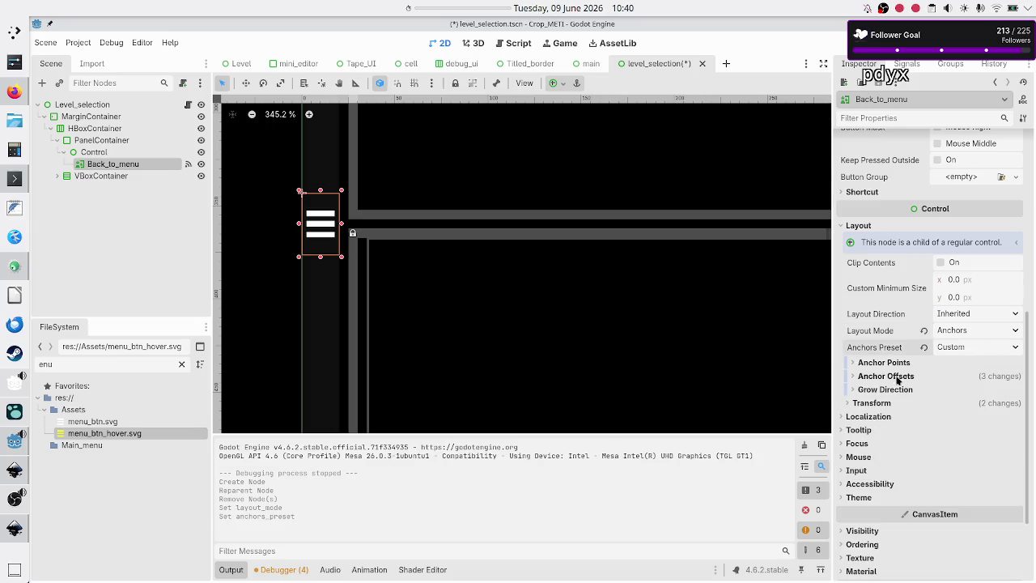
pyautogui.click(890, 363)
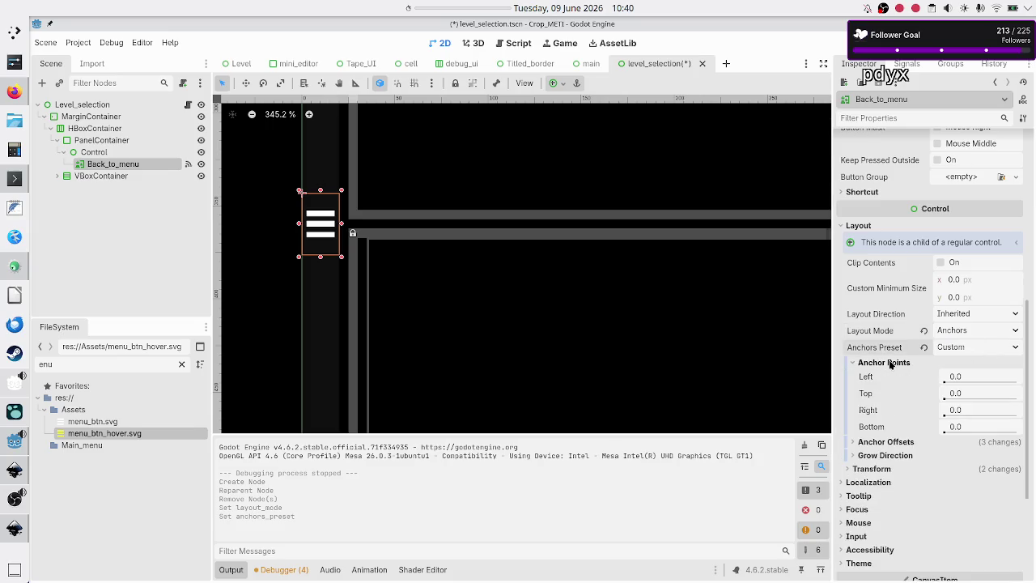
pyautogui.click(885, 441)
pyautogui.click(928, 474)
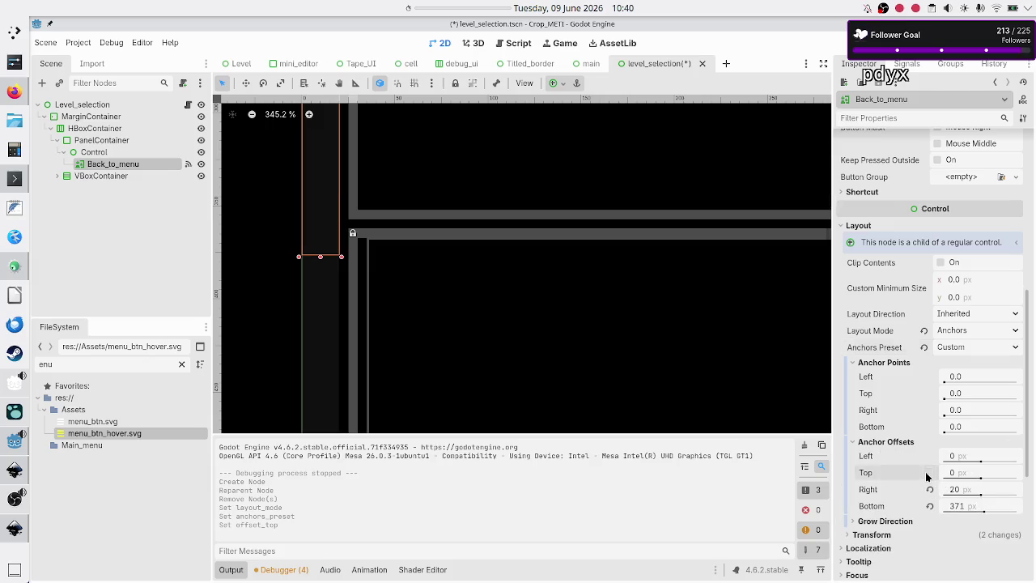
pyautogui.click(929, 488)
pyautogui.click(929, 506)
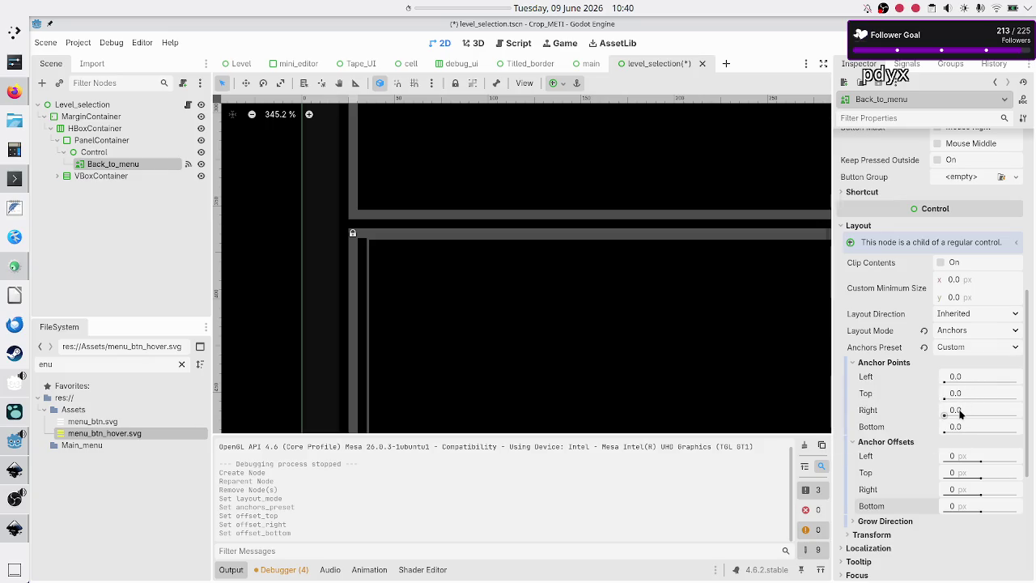
# - Set the right anchor to 1.0 and the top anchor to 0.5
pyautogui.moveTo(961, 413); pyautogui.dragTo(1016, 413)
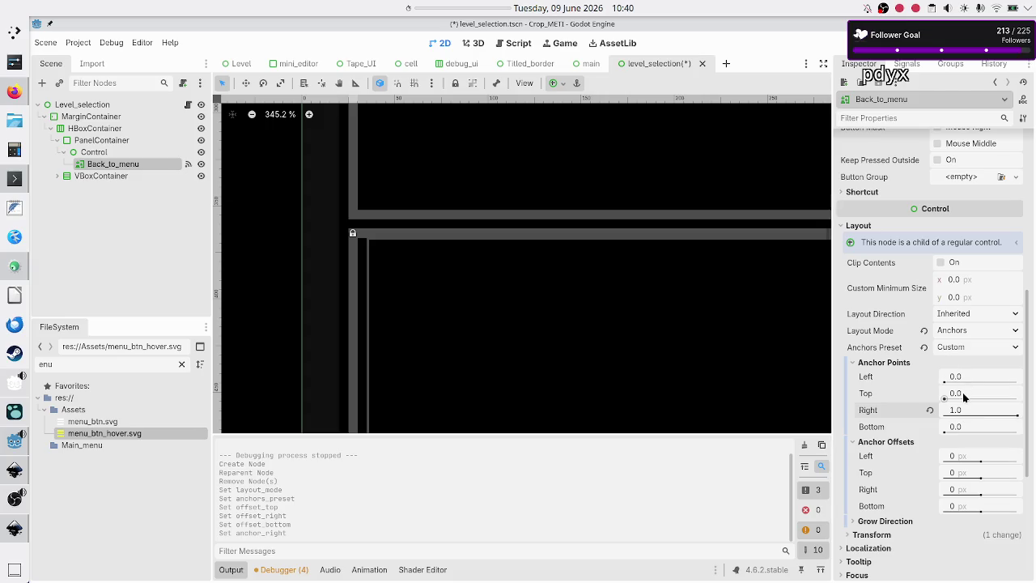
pyautogui.click(963, 396)
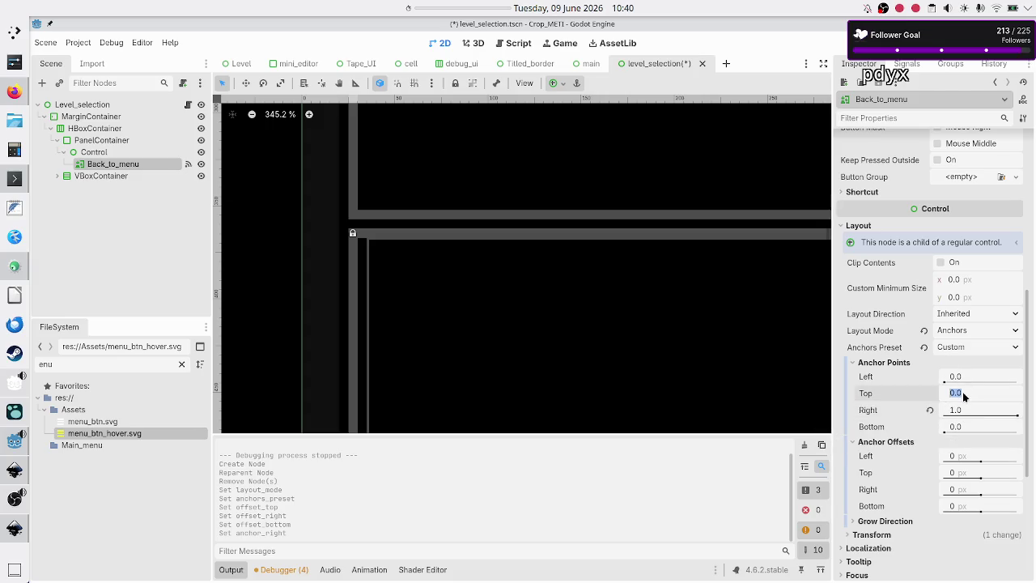
pyautogui.write('0.5')
pyautogui.press('Return')
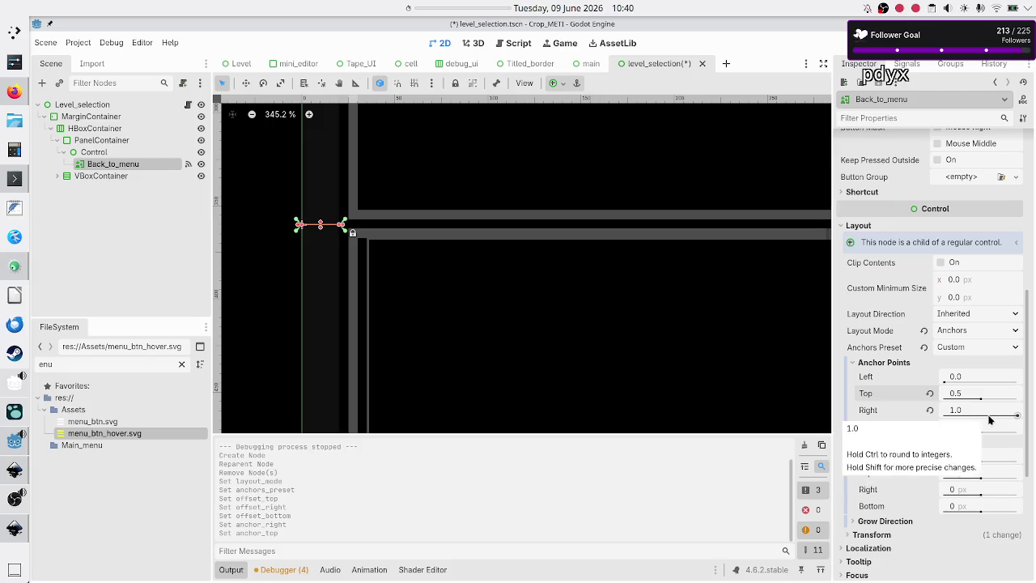
# - Zoom the canvas and set Back_to_menu's top anchor to 0.45 and bottom anchor to 0.55
pyautogui.scroll(3, 341, 230)
pyautogui.scroll(13, 341, 230)
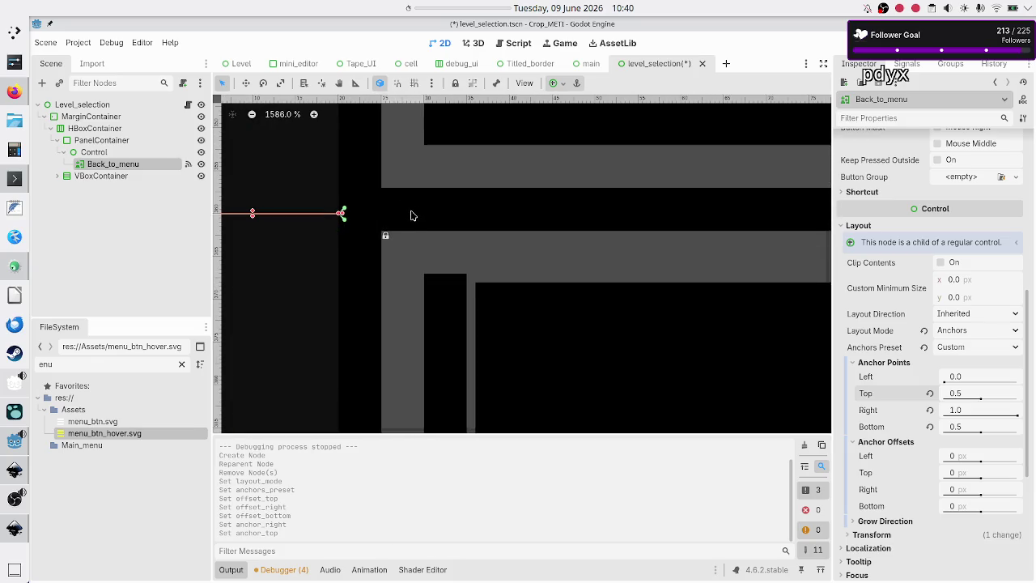
pyautogui.scroll(-8, 410, 216)
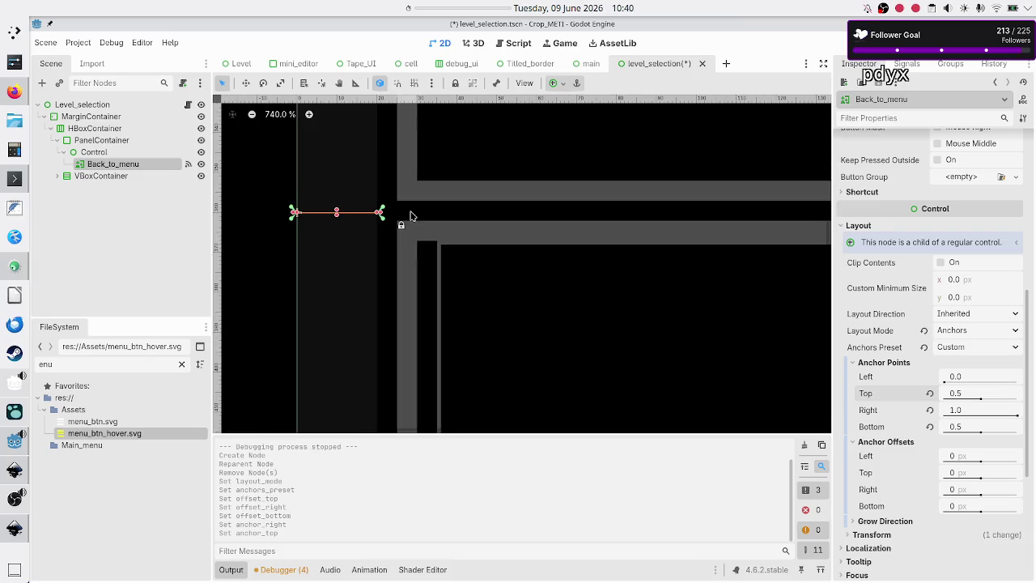
pyautogui.click(968, 393)
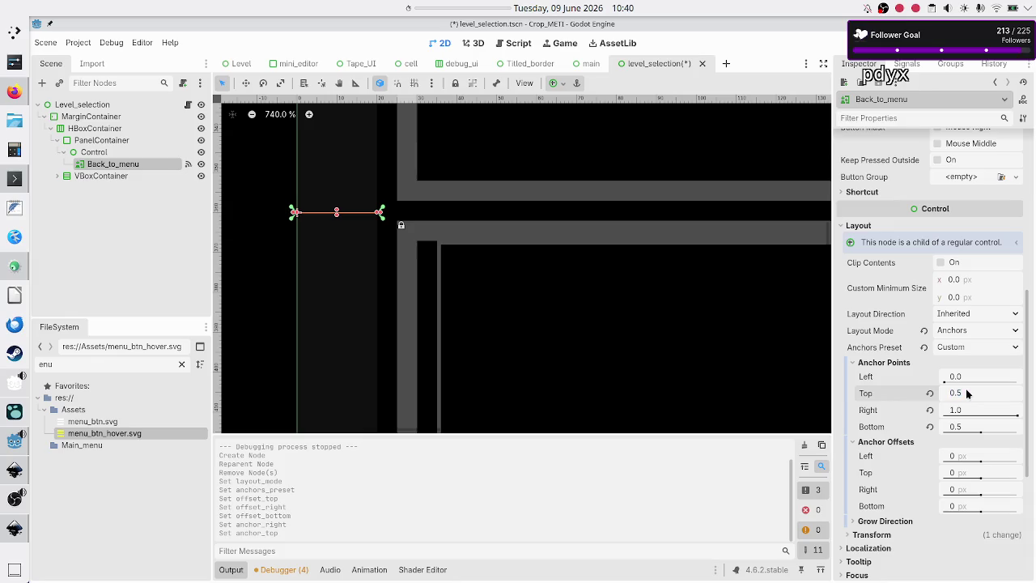
pyautogui.write('45')
pyautogui.press('Return')
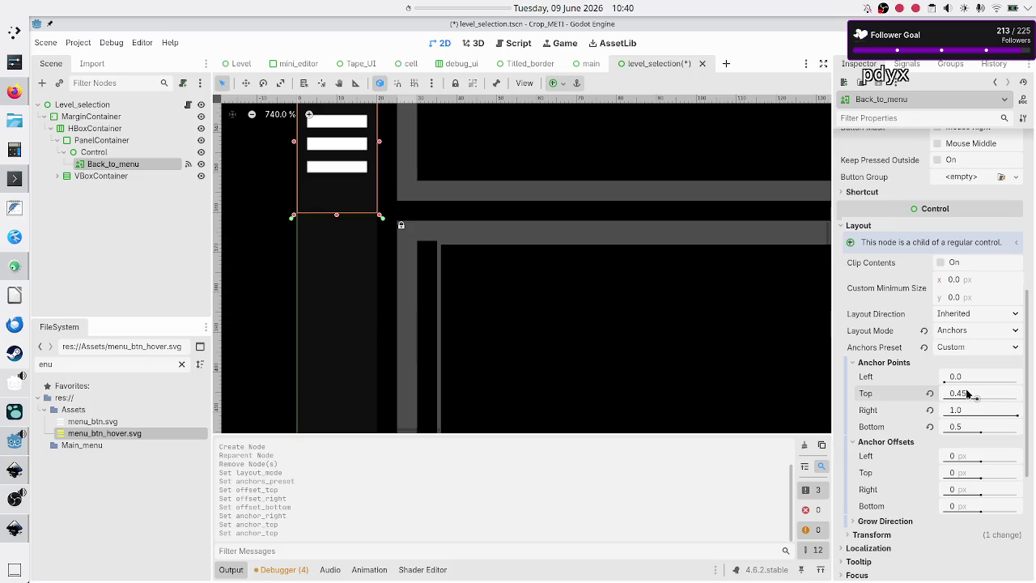
pyautogui.click(967, 427)
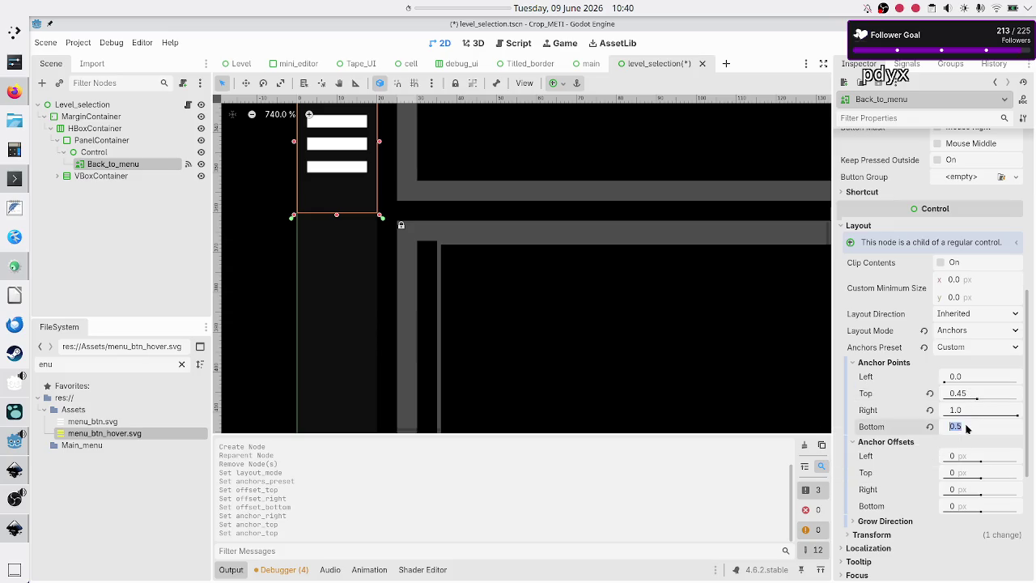
pyautogui.click(967, 429)
pyautogui.write('5')
pyautogui.press('Return')
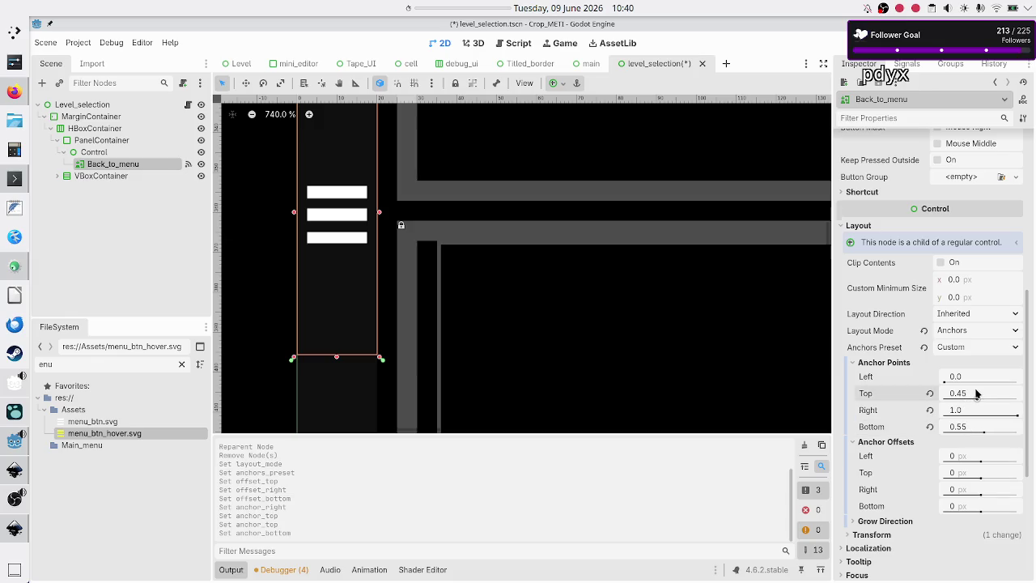
# - Tighten the anchors to top 0.49 and bottom 0.51 to centre the hamburger icon
pyautogui.click(977, 392)
pyautogui.click(976, 392)
pyautogui.press('BackSpace')
pyautogui.write('9')
pyautogui.press('Return')
pyautogui.click(976, 427)
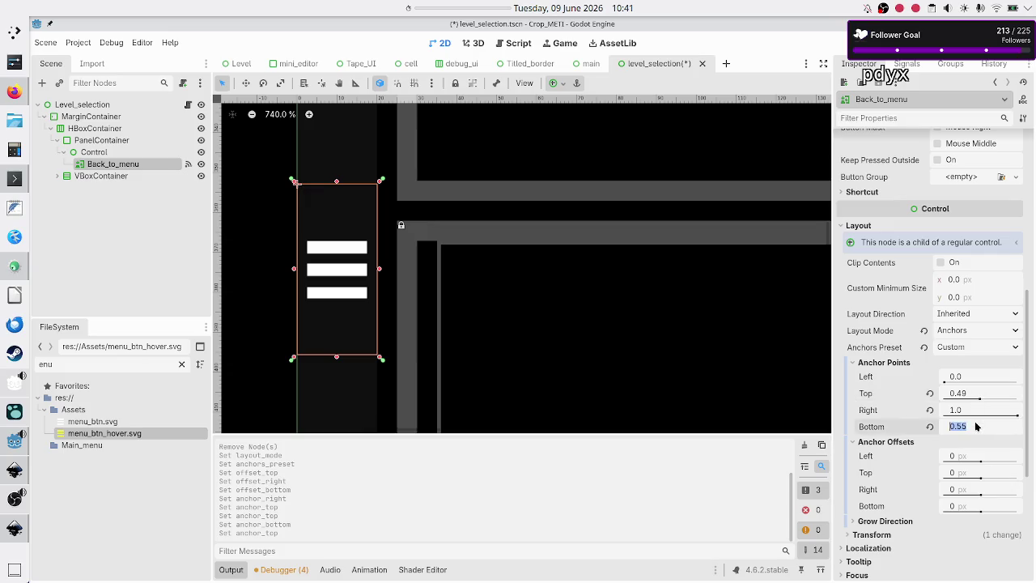
pyautogui.press('BackSpace')
pyautogui.write('1')
pyautogui.press('Return')
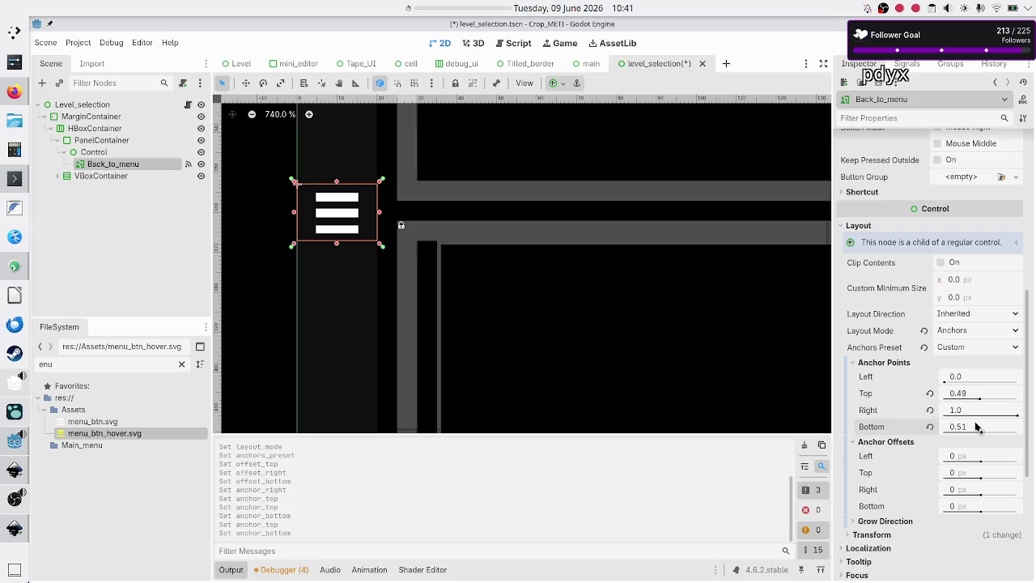
pyautogui.click(89, 152)
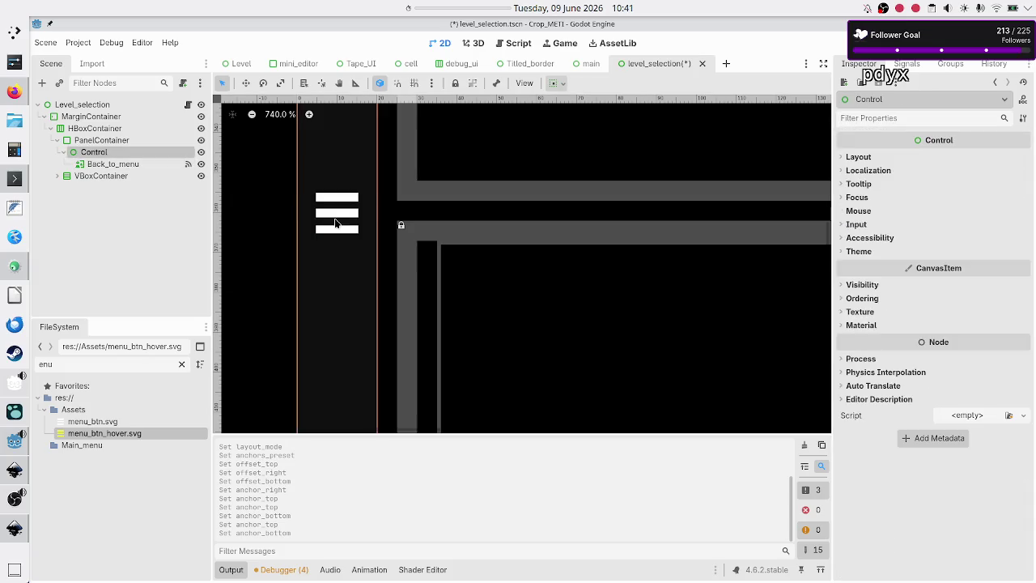
# - Review the Control's Layout and Container Sizing, then save and run level_selection with F6
pyautogui.click(864, 157)
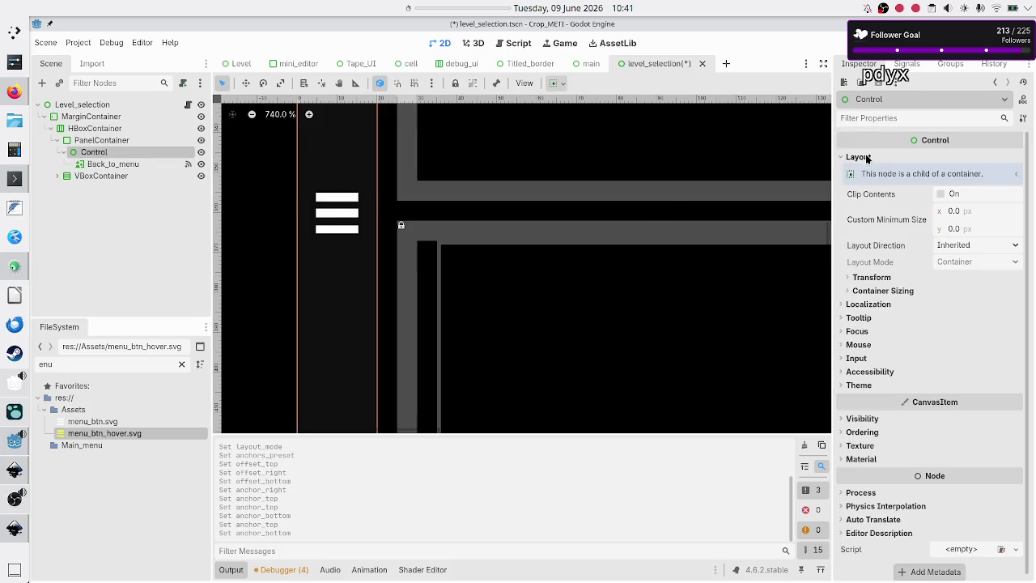
pyautogui.click(881, 292)
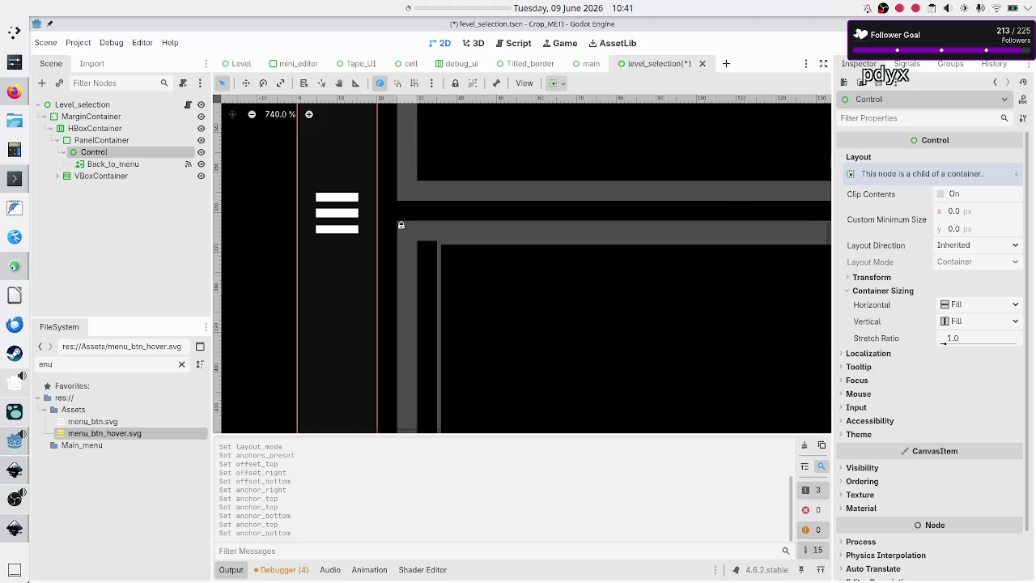
pyautogui.press('F6')
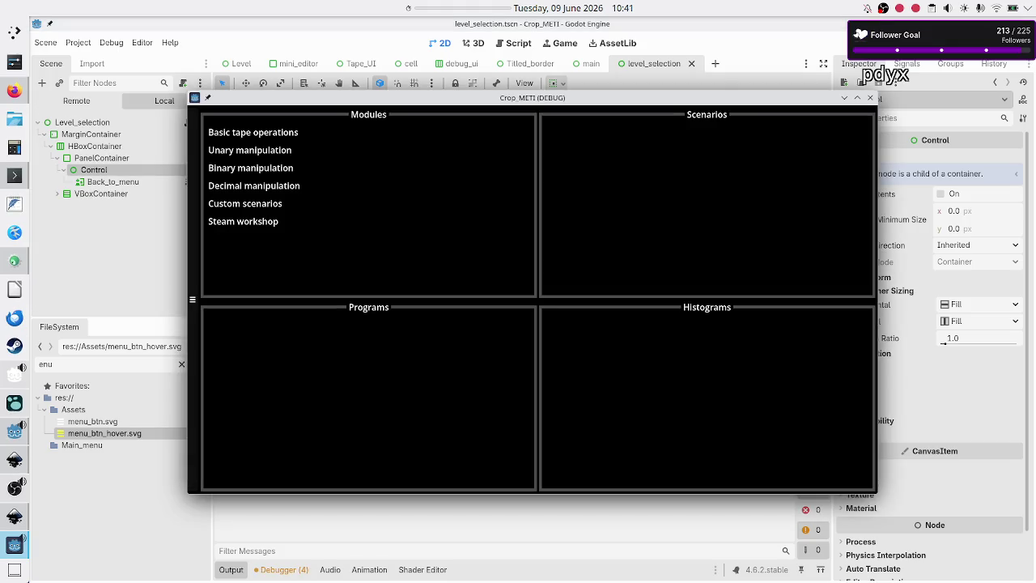
# - Maximize the Crop_METI debug window to check the level selection layout, then close it
pyautogui.click(857, 97)
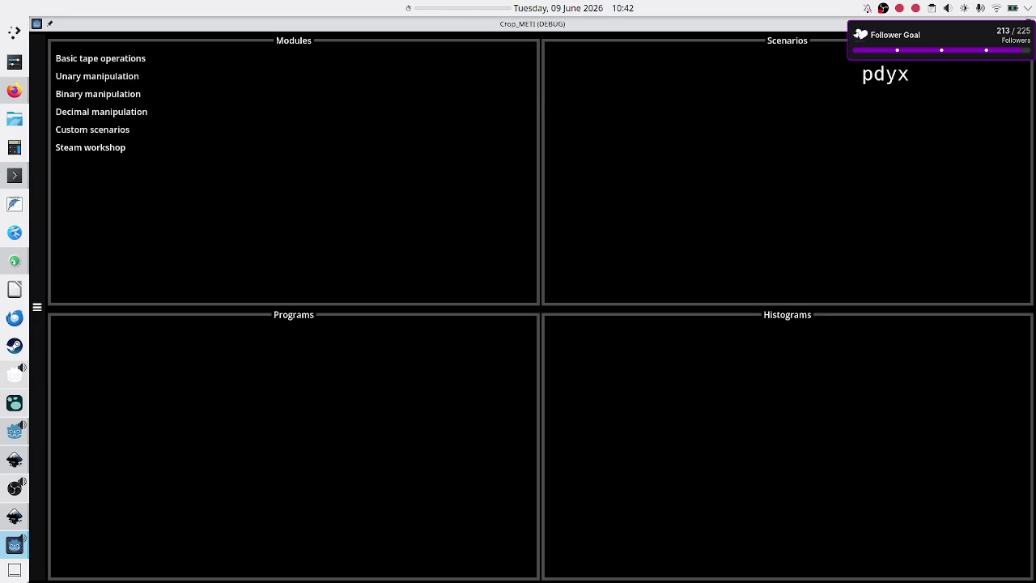
pyautogui.press('F8')
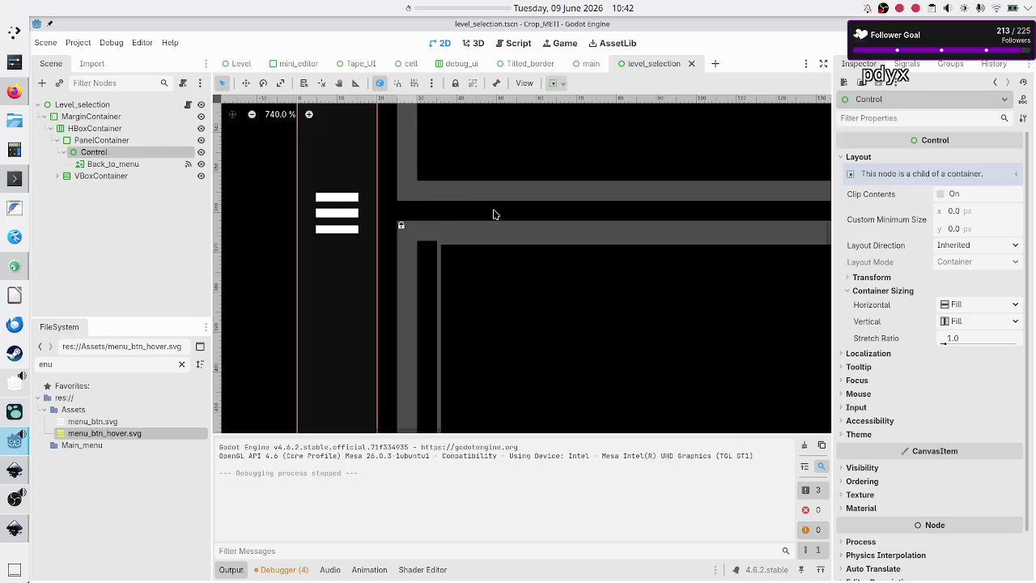
# - Select the MarginContainer and then the Control beside the panels to inspect the canvas
pyautogui.click(186, 220)
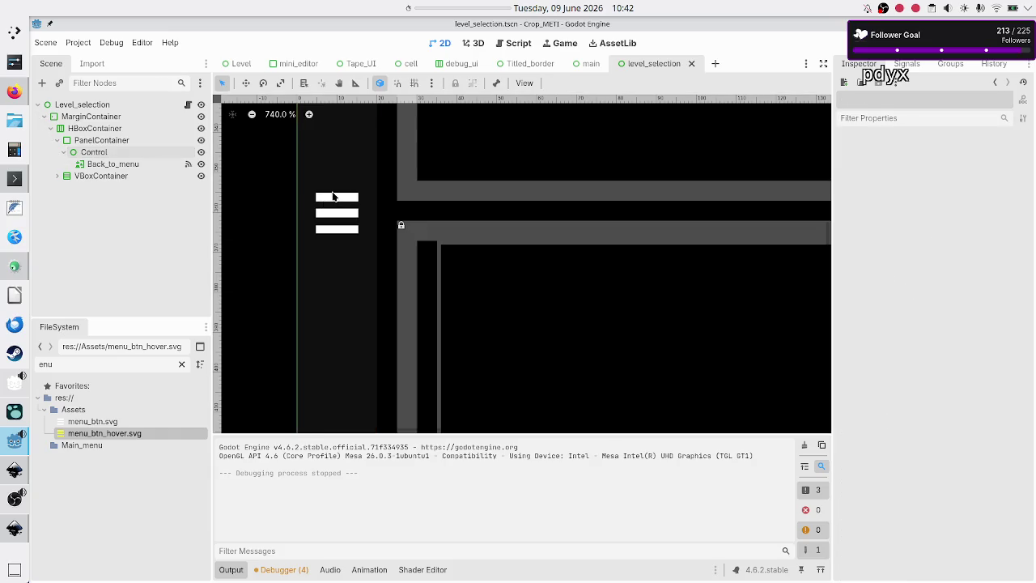
pyautogui.click(120, 118)
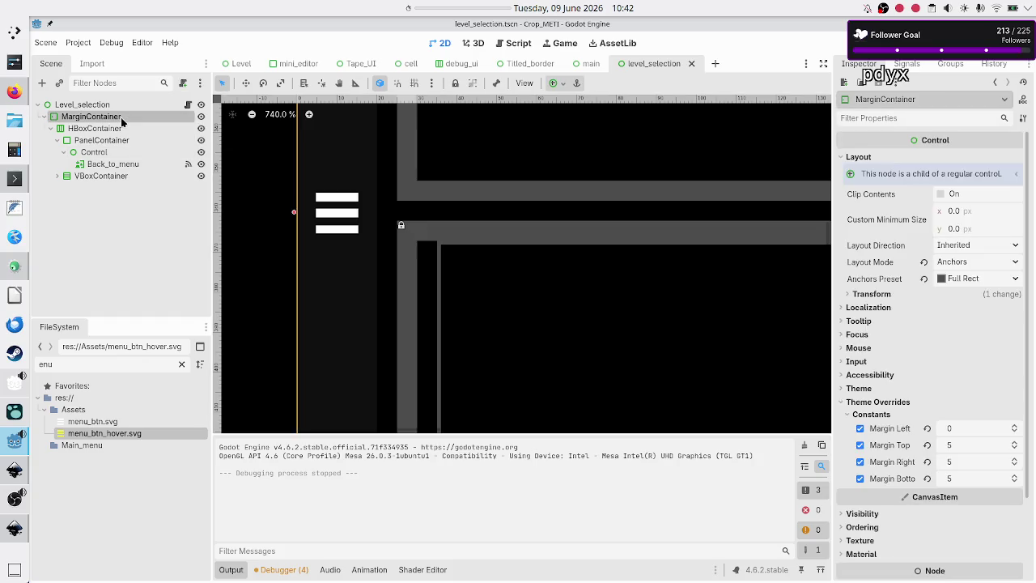
pyautogui.scroll(-3, 374, 215)
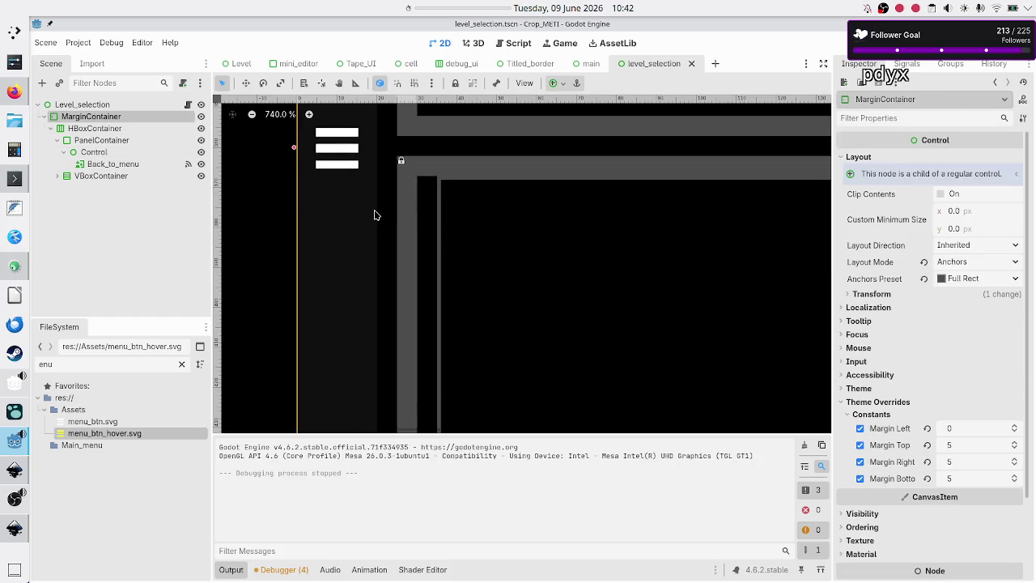
pyautogui.scroll(5, 375, 215)
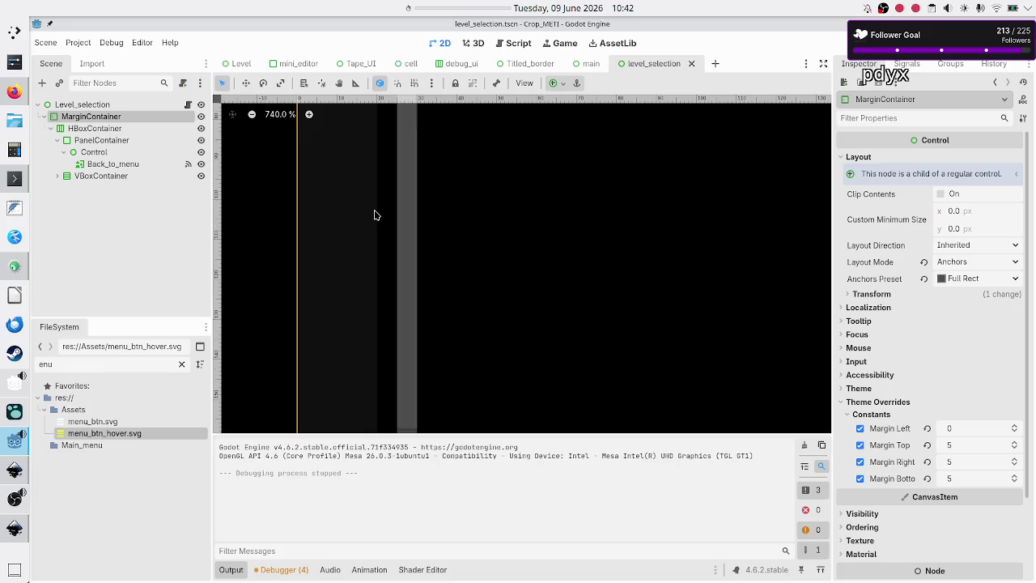
pyautogui.click(374, 215)
pyautogui.scroll(-6, 374, 215)
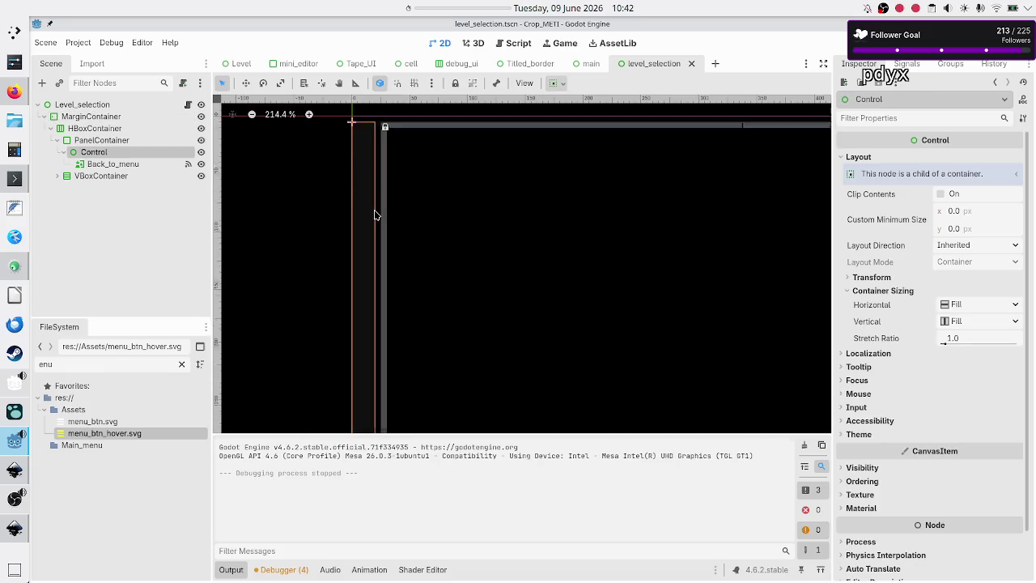
pyautogui.scroll(3, 374, 215)
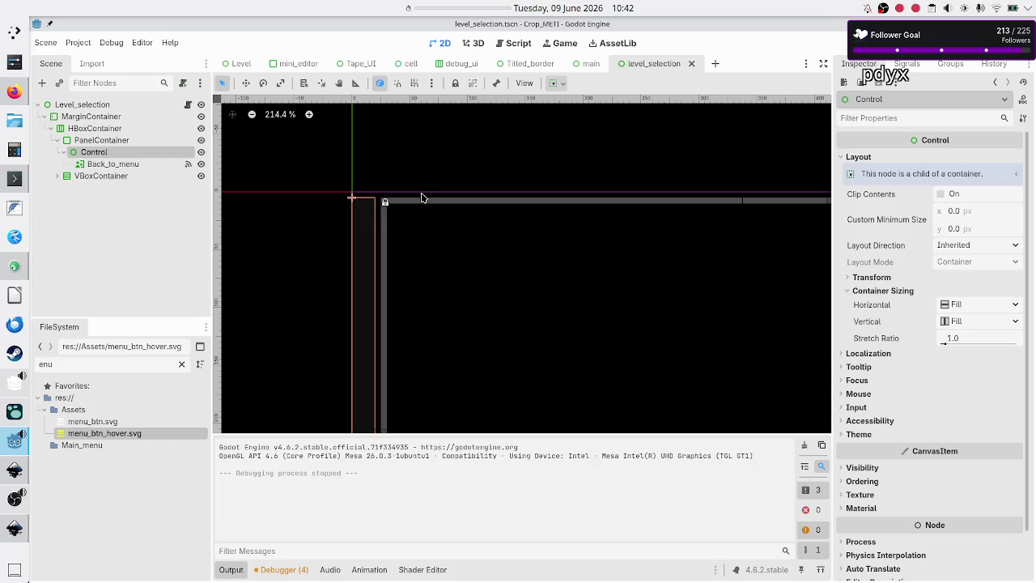
# - Zoom around the canvas, then open the Level_selection node's script level_selection.gd
pyautogui.scroll(3, 384, 204)
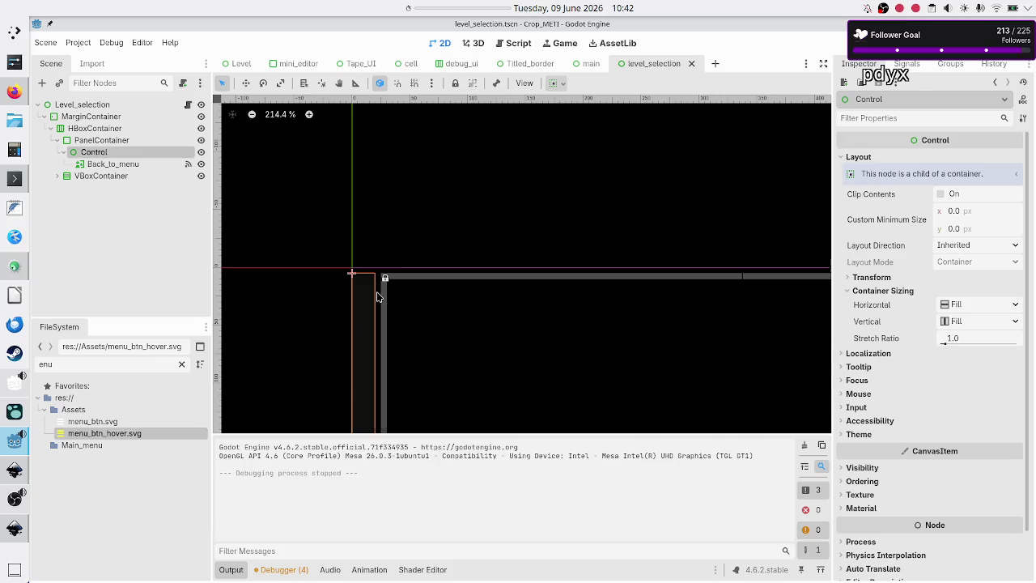
pyautogui.scroll(2, 377, 297)
pyautogui.scroll(5, 376, 297)
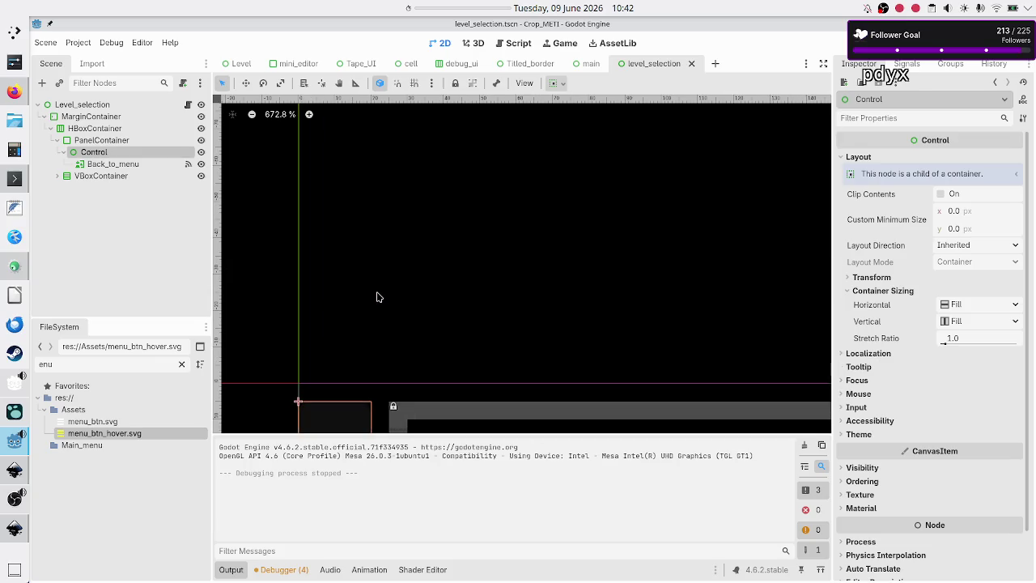
pyautogui.scroll(-7, 467, 254)
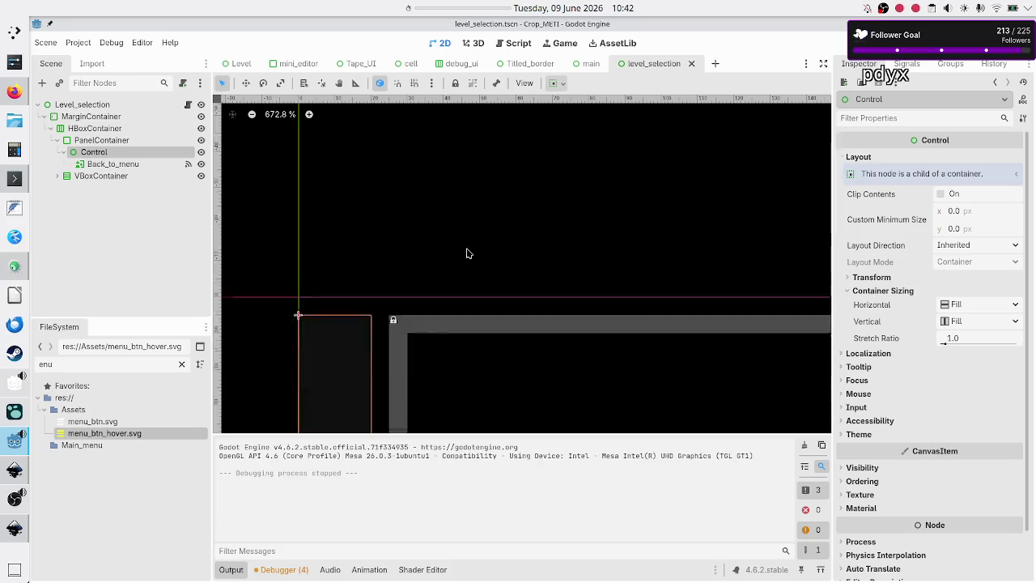
pyautogui.scroll(-6, 467, 254)
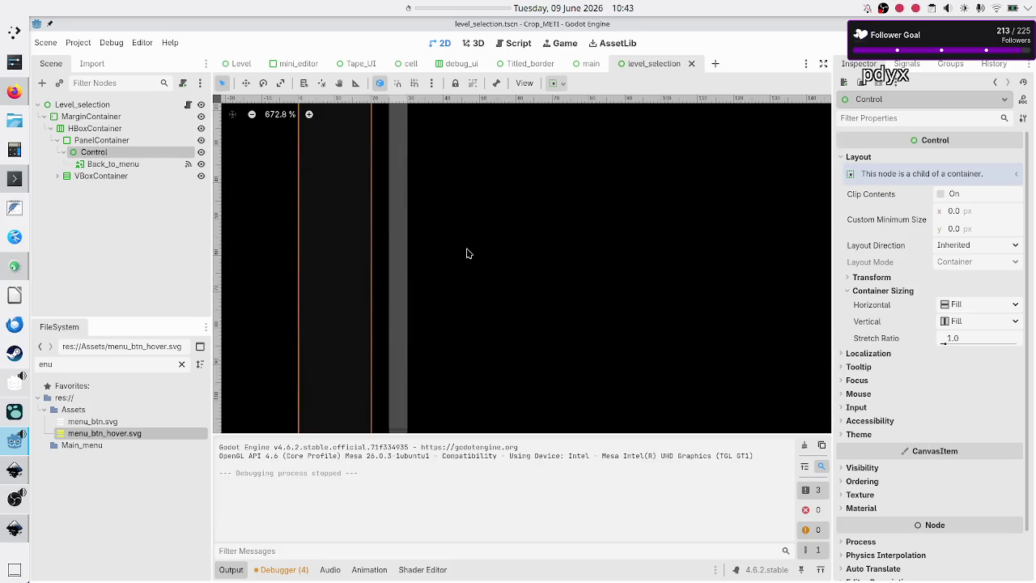
pyautogui.scroll(-8, 467, 254)
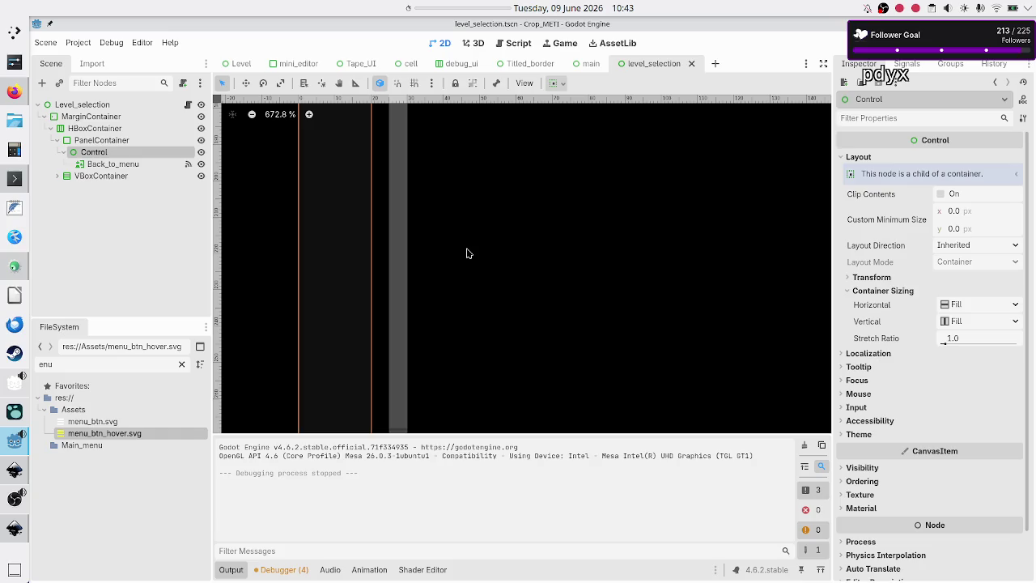
pyautogui.scroll(10, 466, 253)
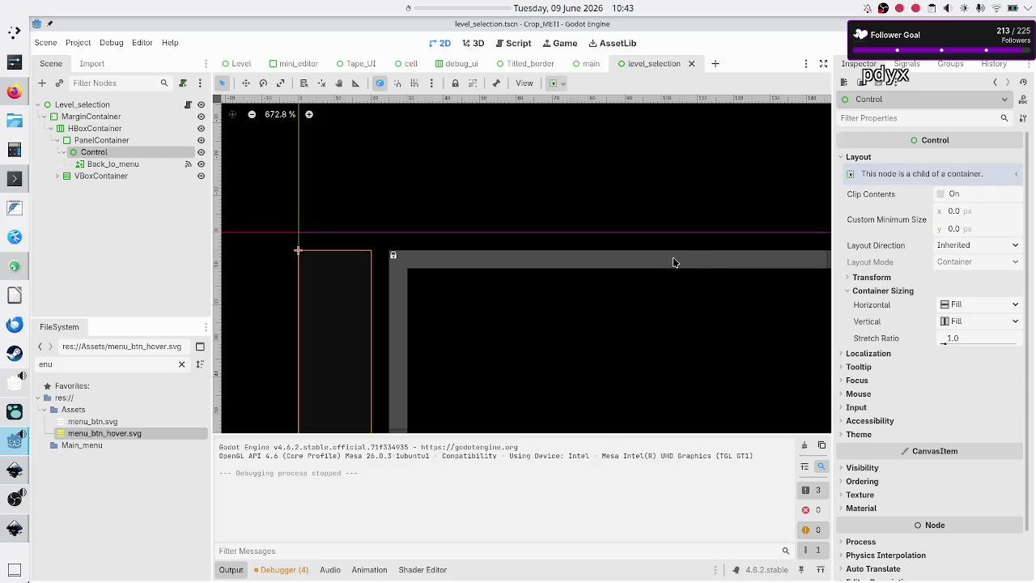
pyautogui.click(187, 106)
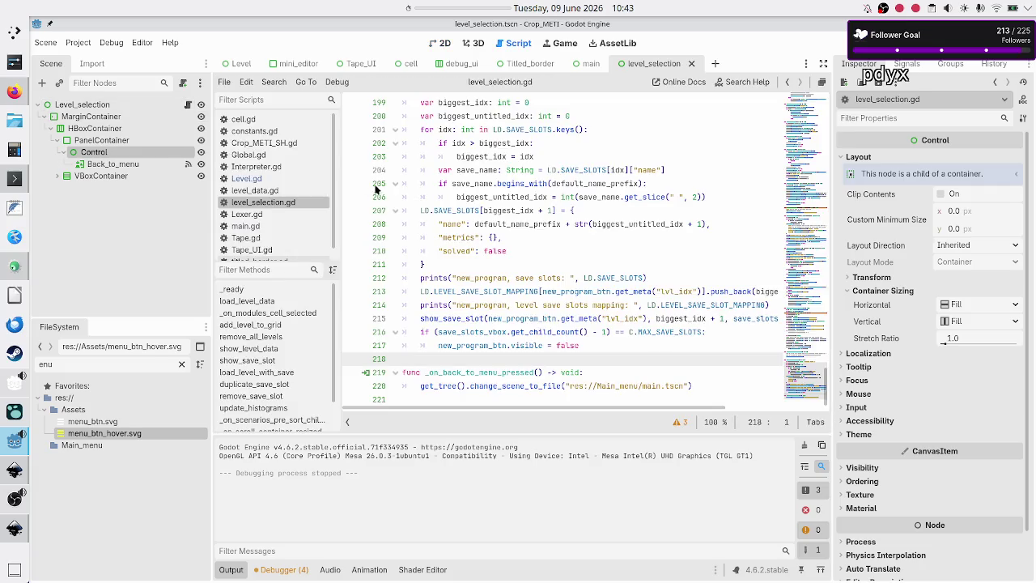
# - Review level_selection.gd, then switch to the Titled_border scene and open titled_border.gd
pyautogui.scroll(2, 533, 217)
pyautogui.scroll(20, 533, 214)
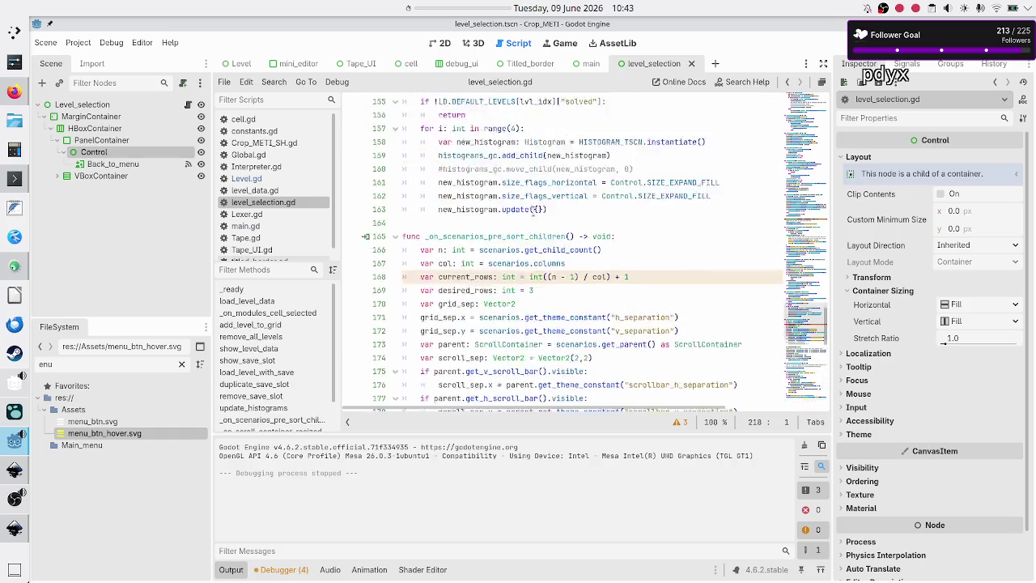
pyautogui.scroll(11, 533, 207)
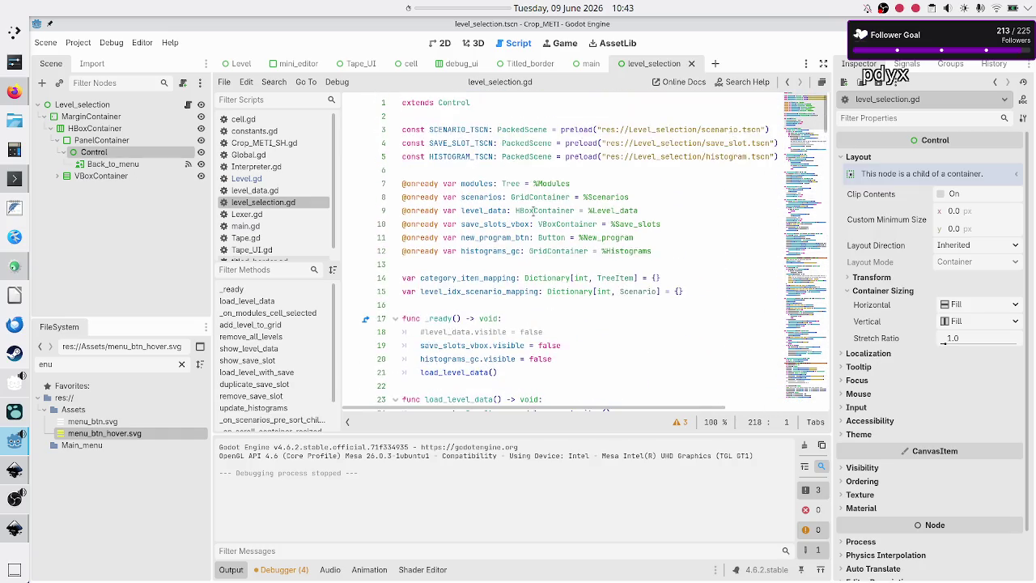
pyautogui.scroll(-9, 511, 270)
pyautogui.scroll(6, 510, 275)
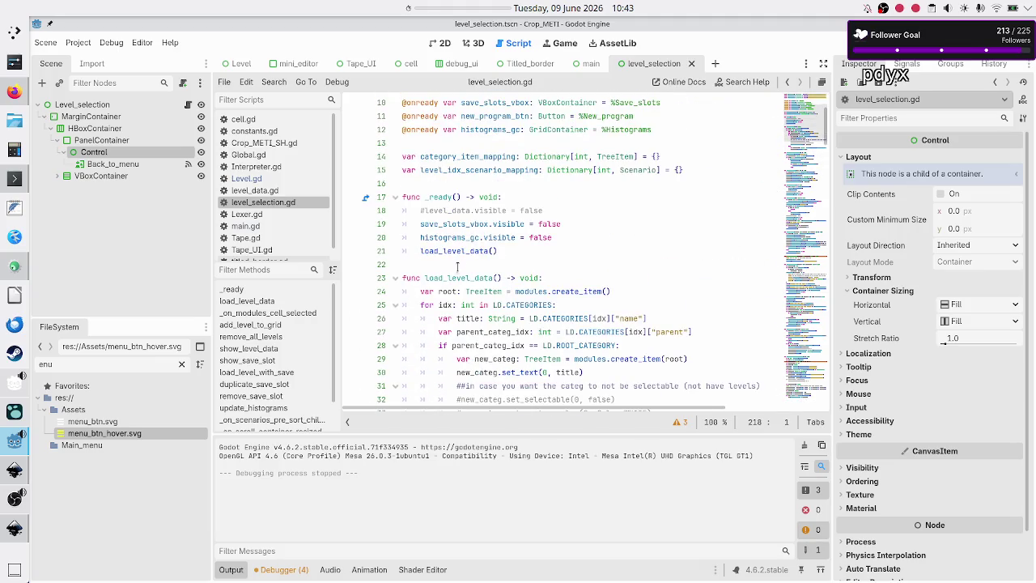
pyautogui.scroll(-3, 454, 285)
pyautogui.scroll(6, 454, 285)
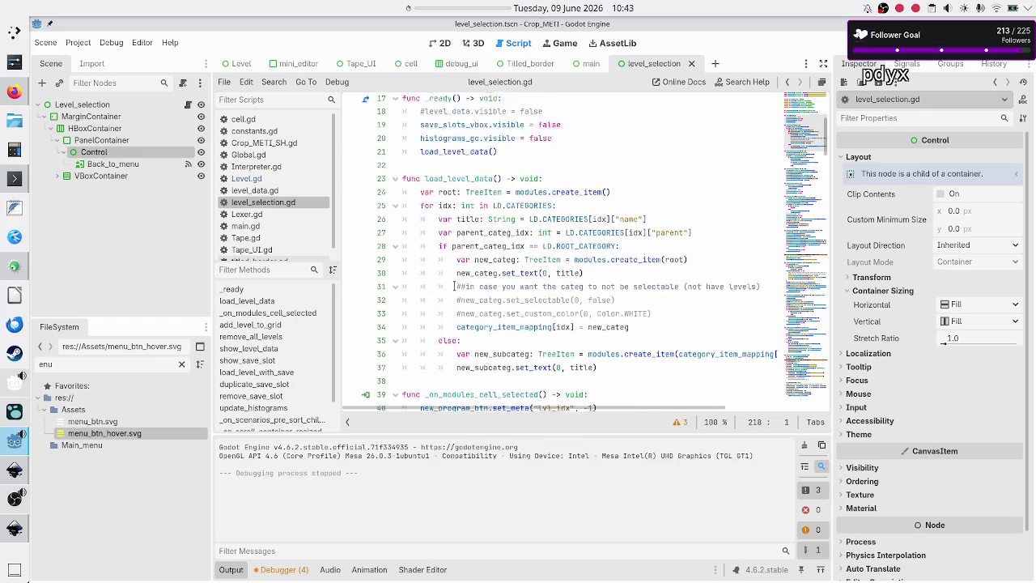
pyautogui.click(516, 63)
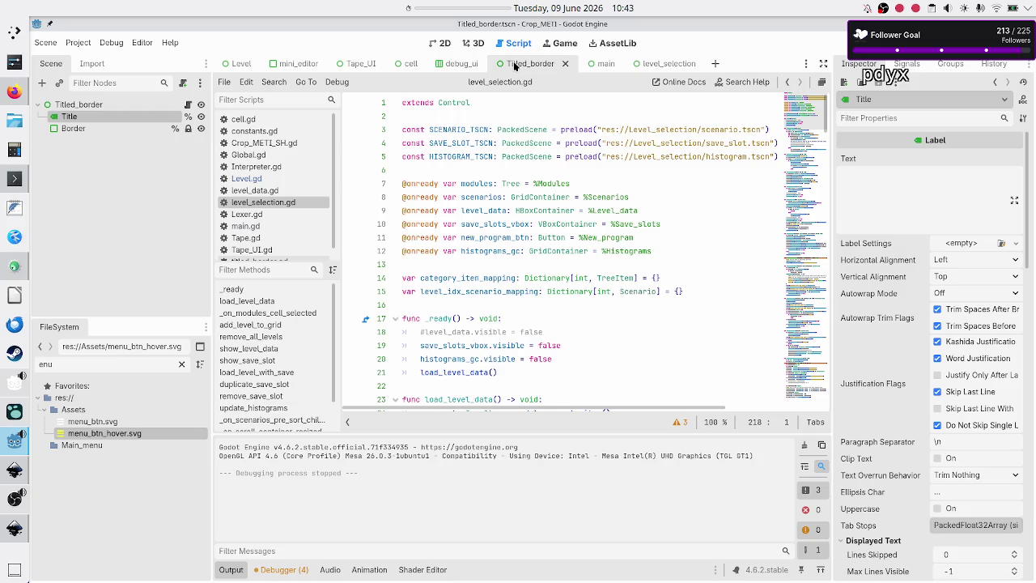
pyautogui.click(189, 105)
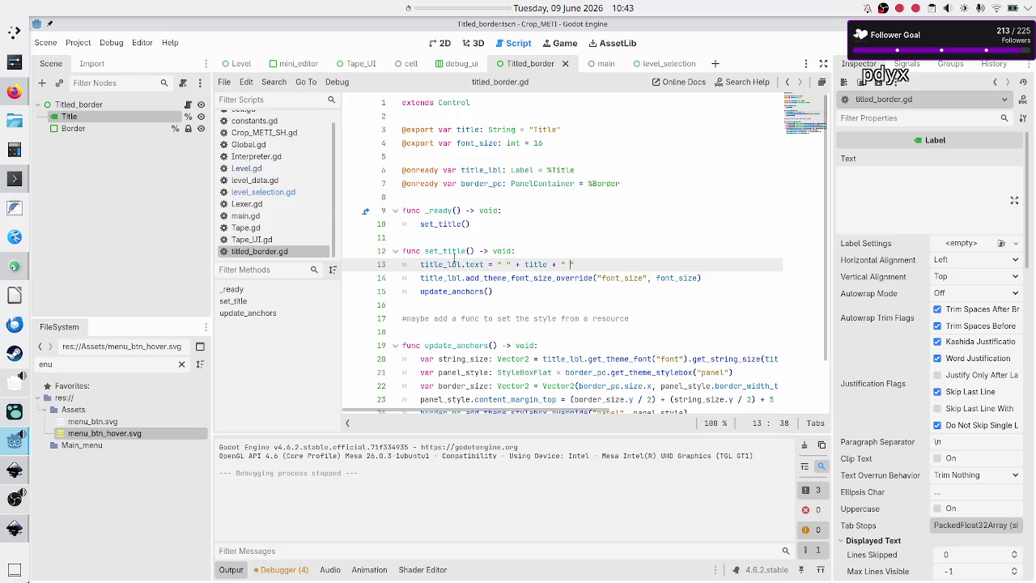
# - Highlight the update_anchors function in titled_border.gd, then return to the level_selection scene
pyautogui.scroll(-2, 450, 327)
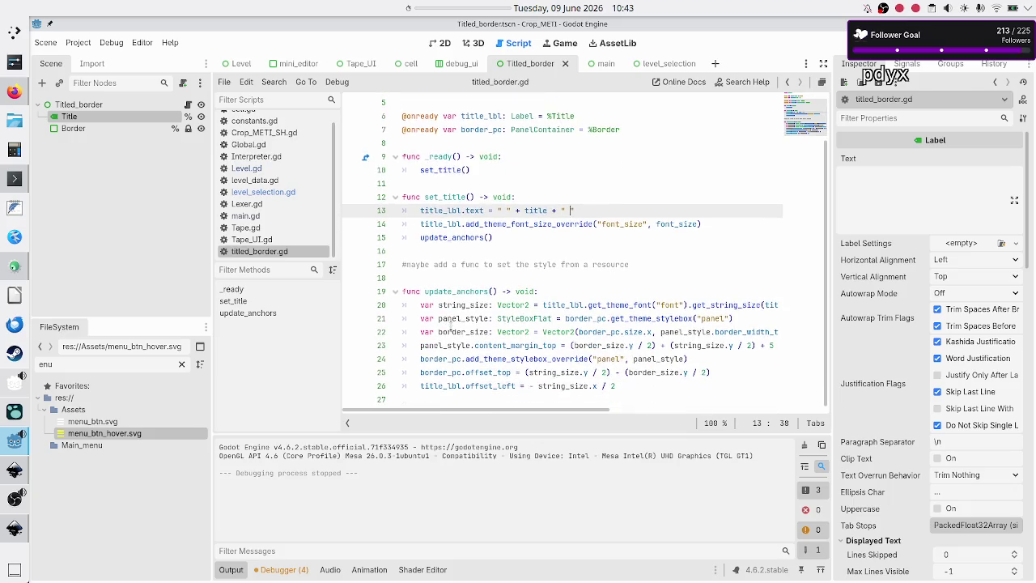
pyautogui.doubleClick(457, 290)
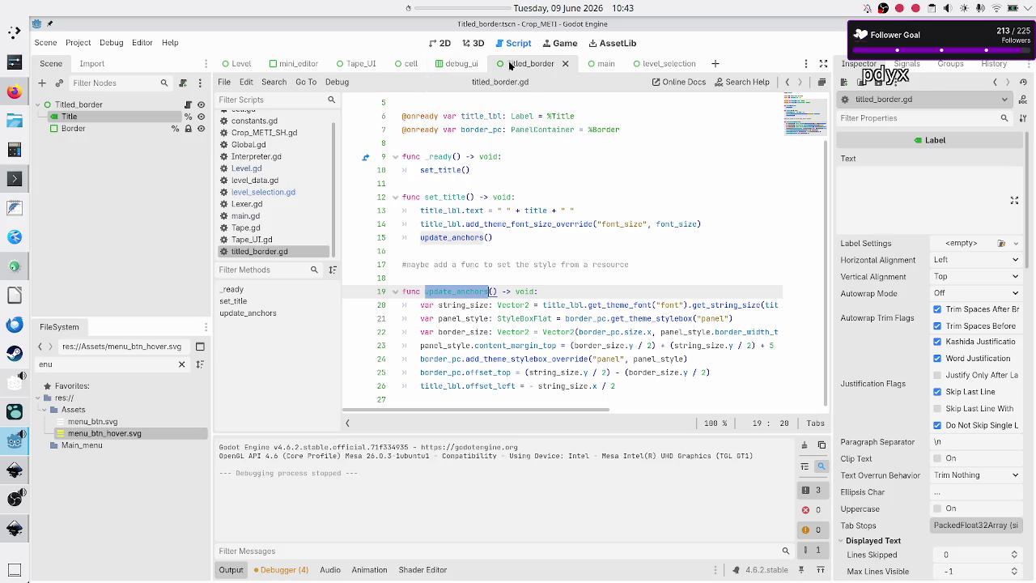
pyautogui.click(647, 64)
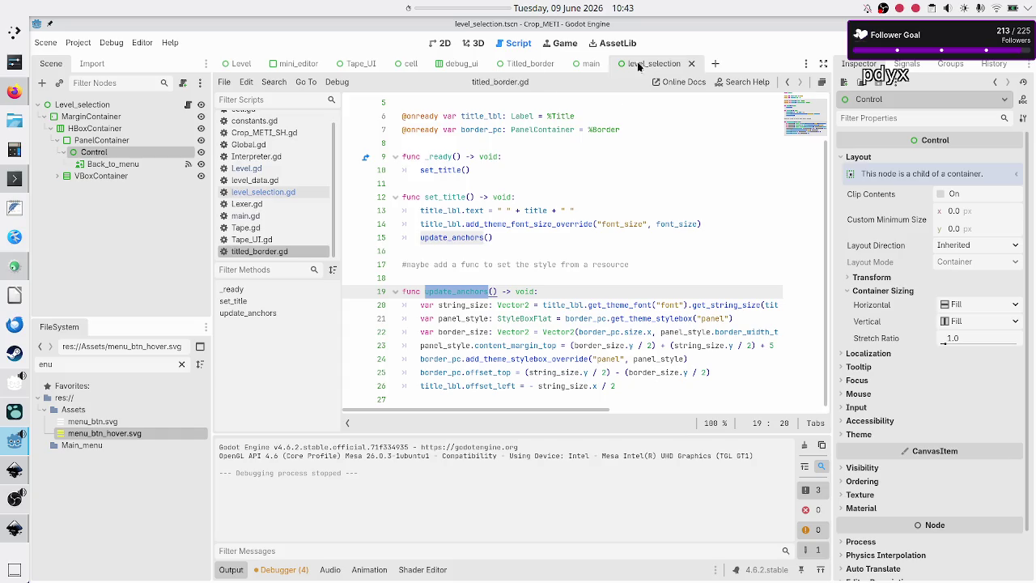
pyautogui.click(439, 43)
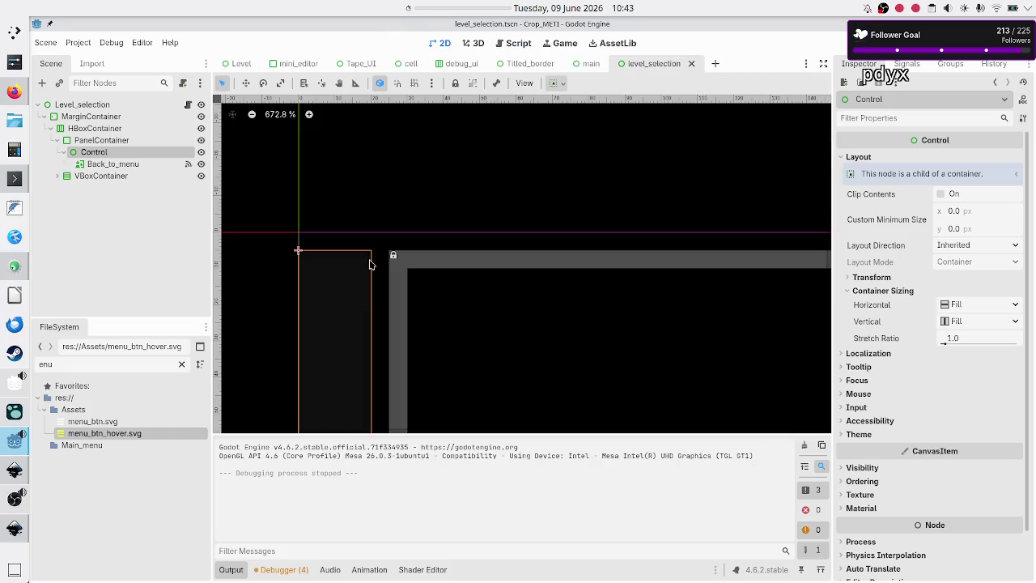
pyautogui.scroll(-10, 370, 324)
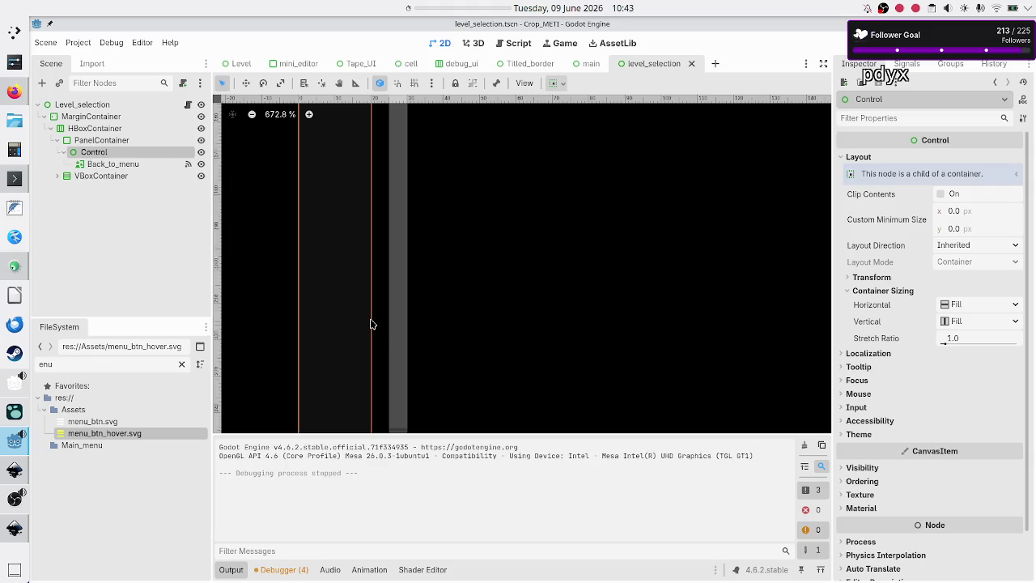
pyautogui.scroll(-5, 371, 324)
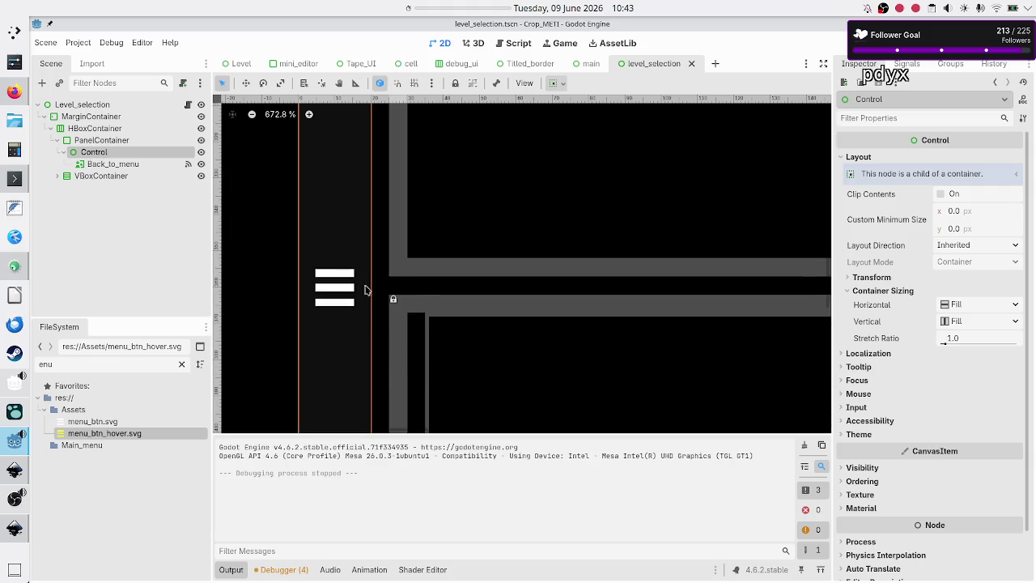
pyautogui.scroll(8, 425, 289)
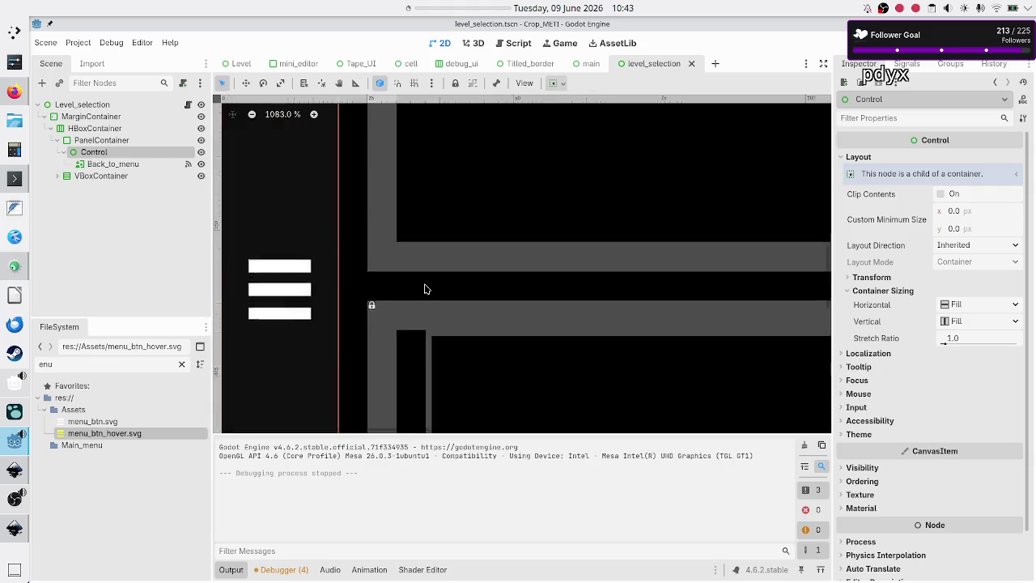
pyautogui.scroll(-12, 424, 289)
pyautogui.scroll(-5, 424, 289)
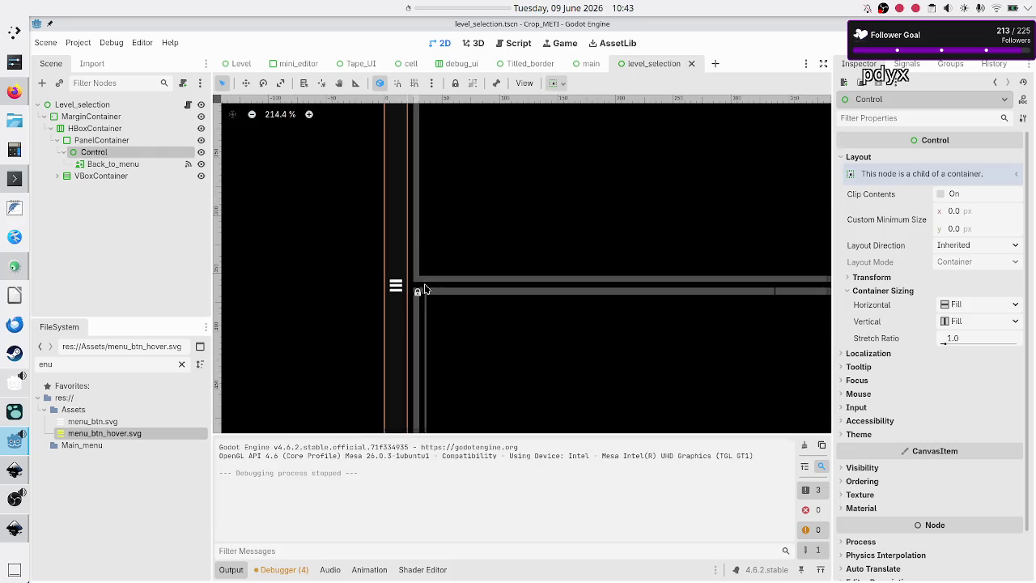
pyautogui.scroll(2, 426, 289)
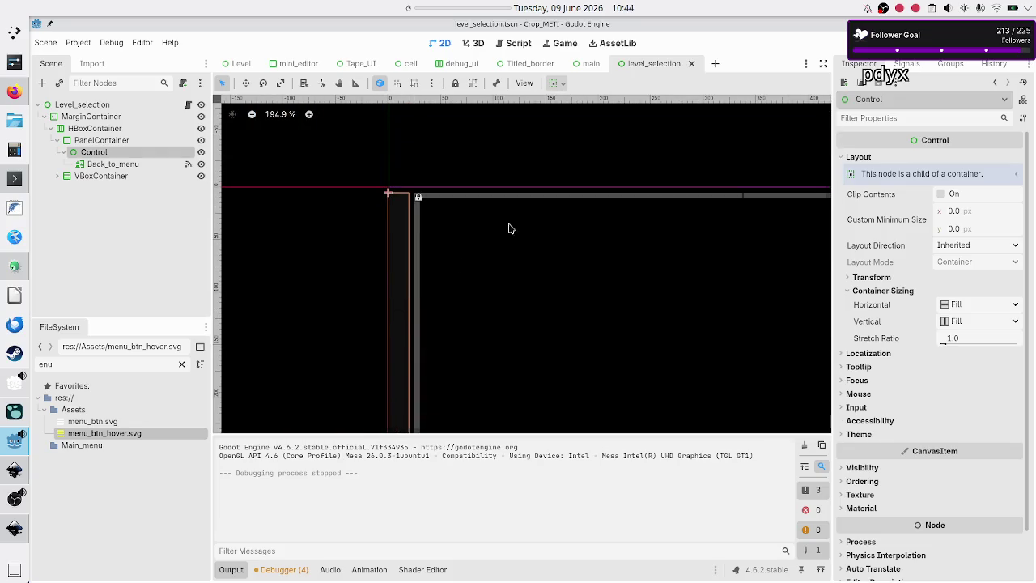
pyautogui.click(458, 199)
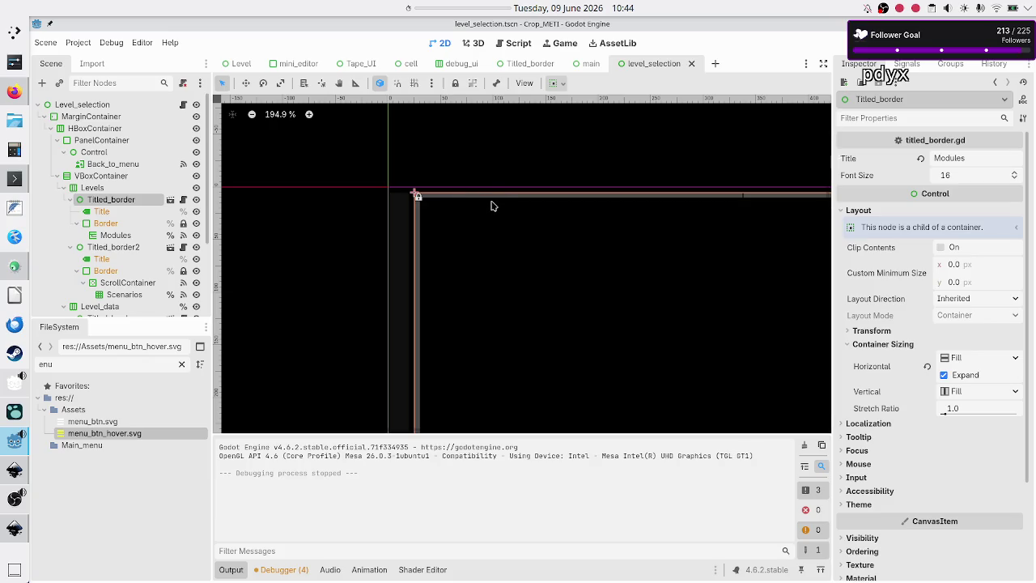
pyautogui.scroll(-3, 485, 231)
pyautogui.scroll(1, 480, 260)
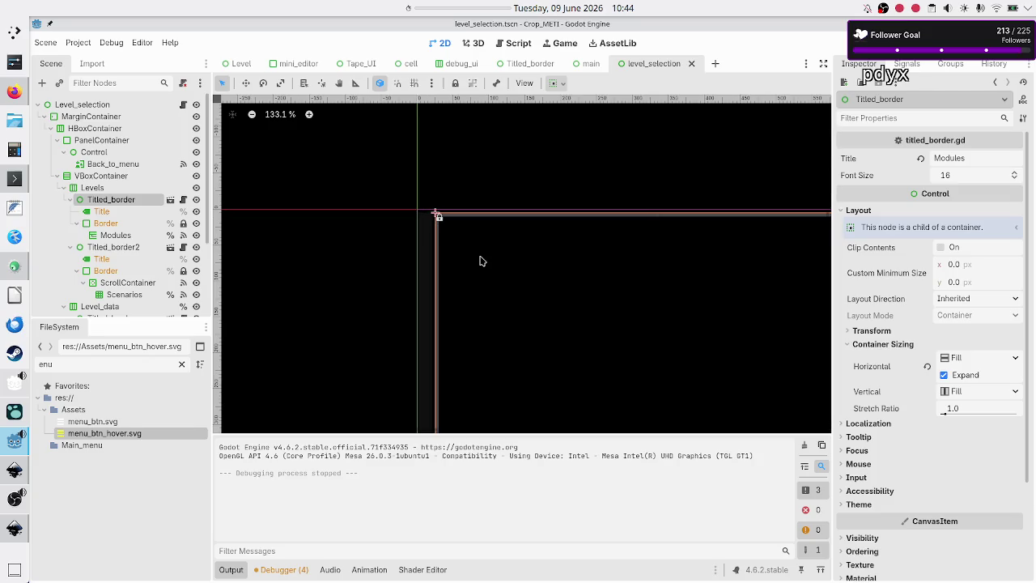
pyautogui.scroll(5, 480, 261)
pyautogui.scroll(-3, 479, 261)
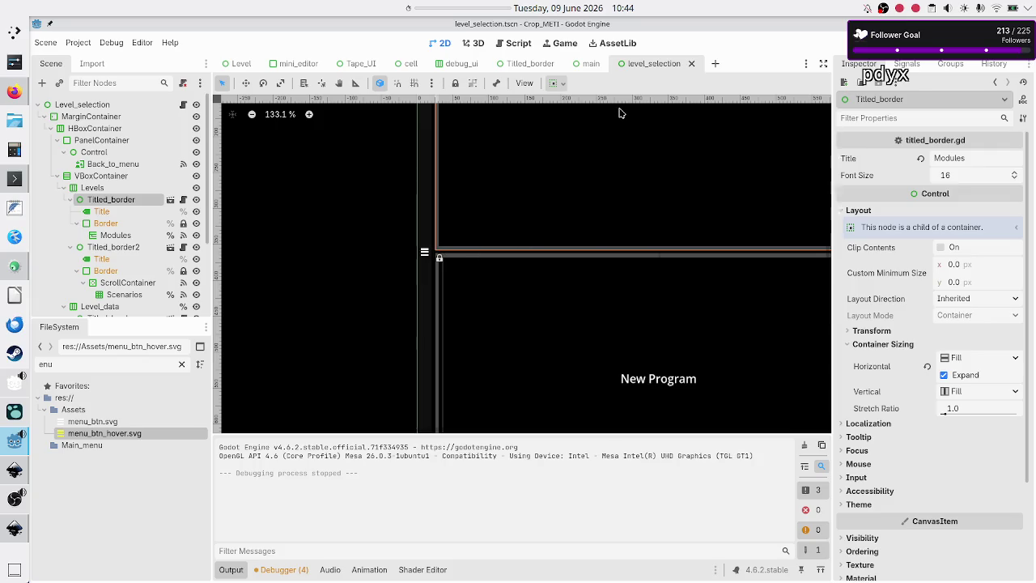
pyautogui.click(539, 63)
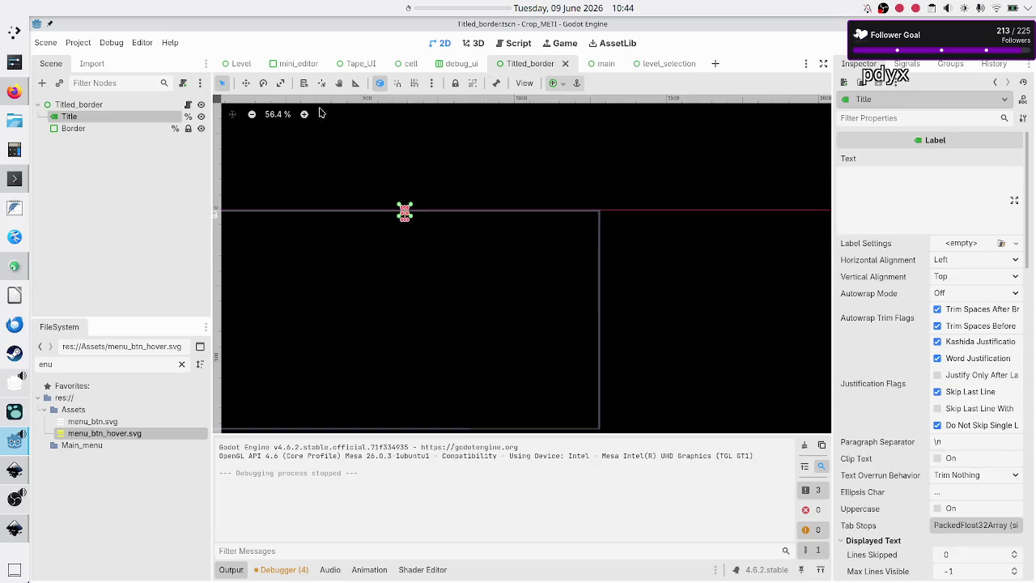
# - Open titled_border.gd from the Titled_border node's script icon
pyautogui.click(189, 106)
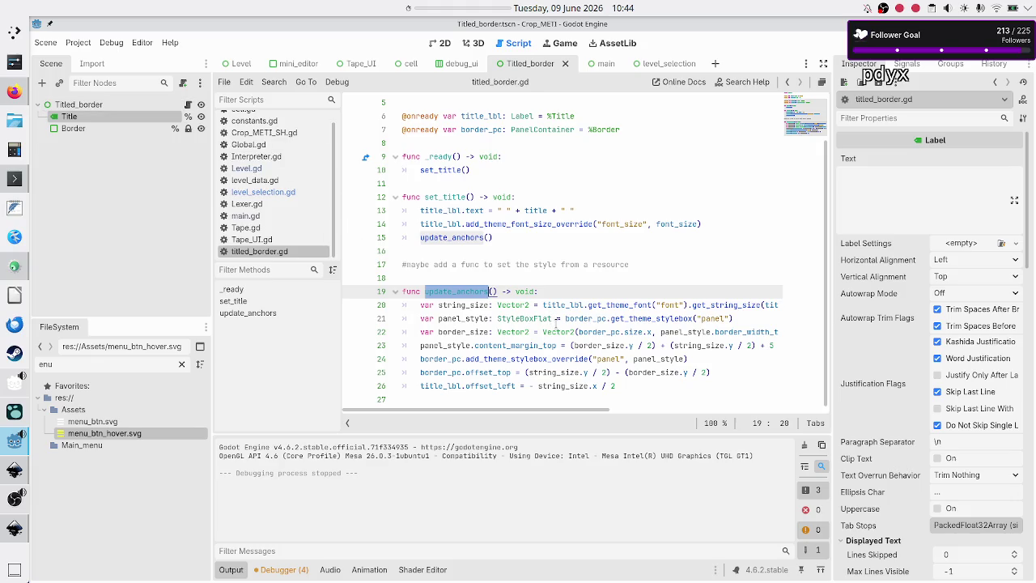
# - Trace panel_style and border_pc uses and inspect the offset_top calculation on line 25
pyautogui.doubleClick(443, 346)
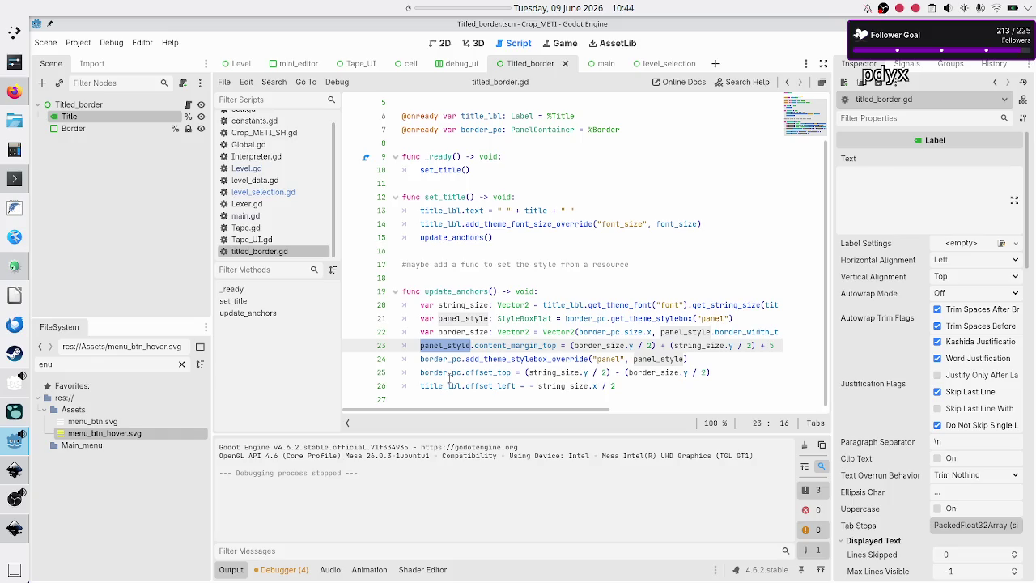
pyautogui.doubleClick(436, 374)
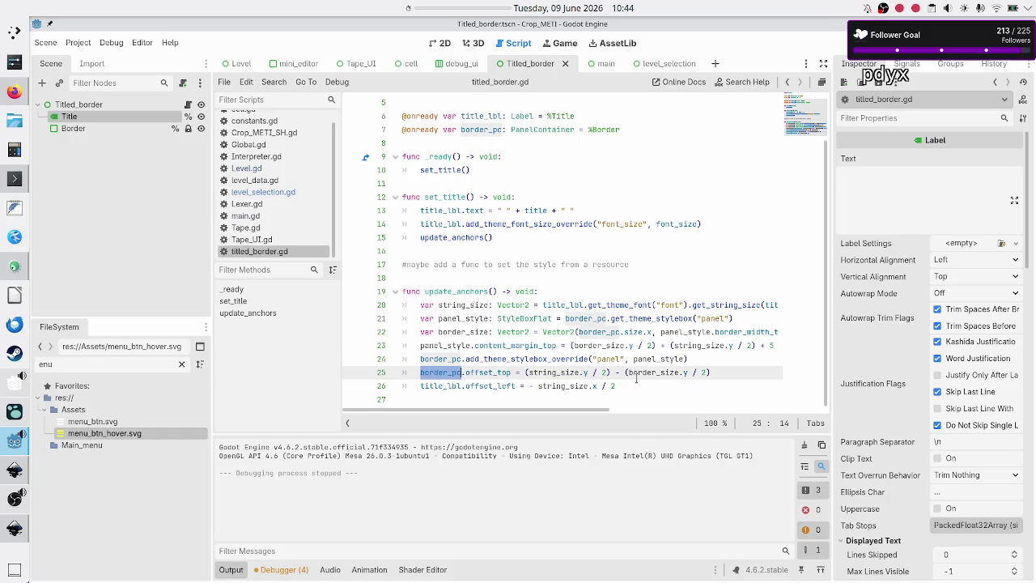
pyautogui.click(738, 373)
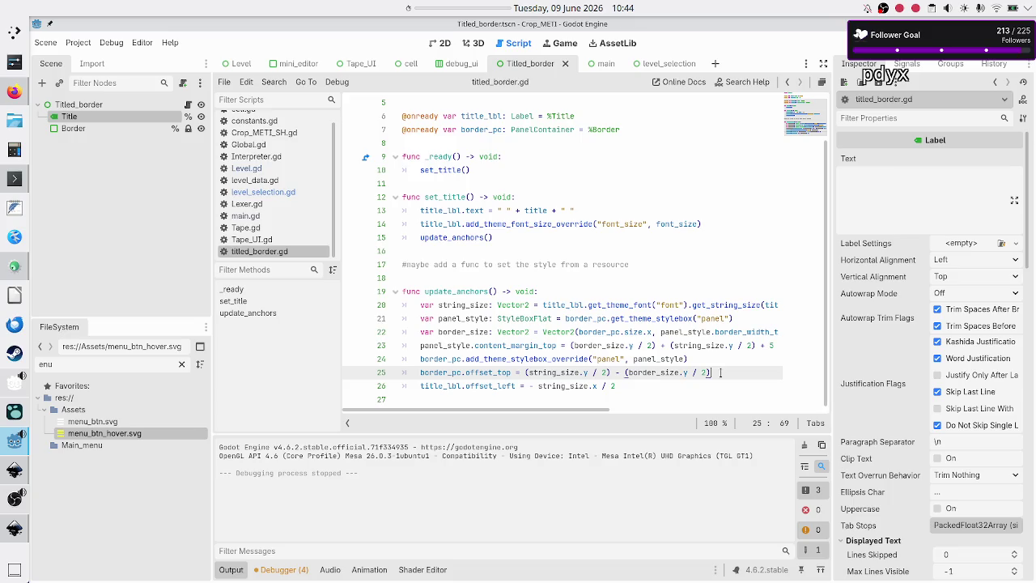
pyautogui.moveTo(710, 373); pyautogui.dragTo(486, 374)
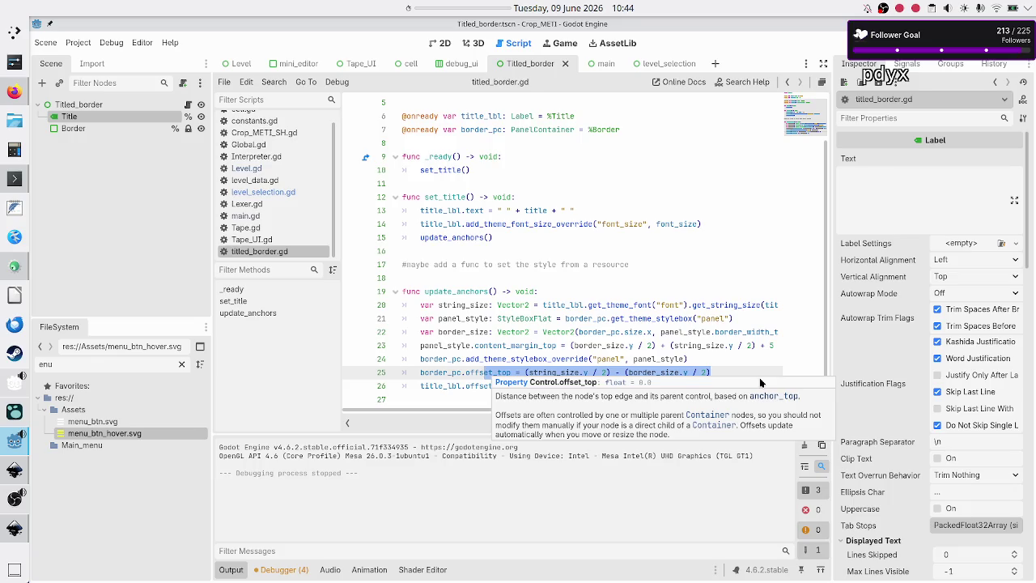
pyautogui.click(728, 372)
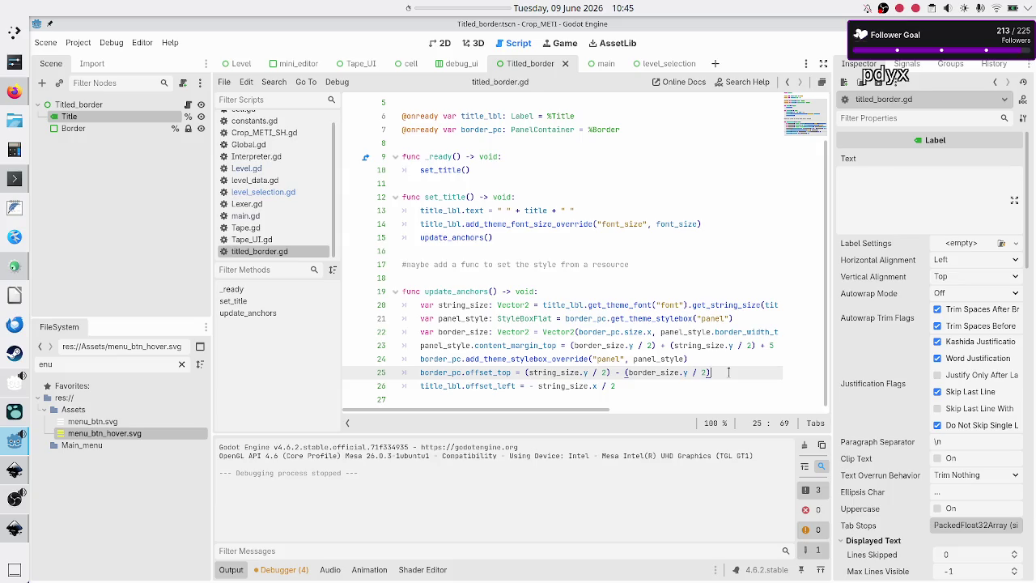
# - Highlight border_size, string_size and offset_top on line 25, then return to the 2D view
pyautogui.doubleClick(656, 373)
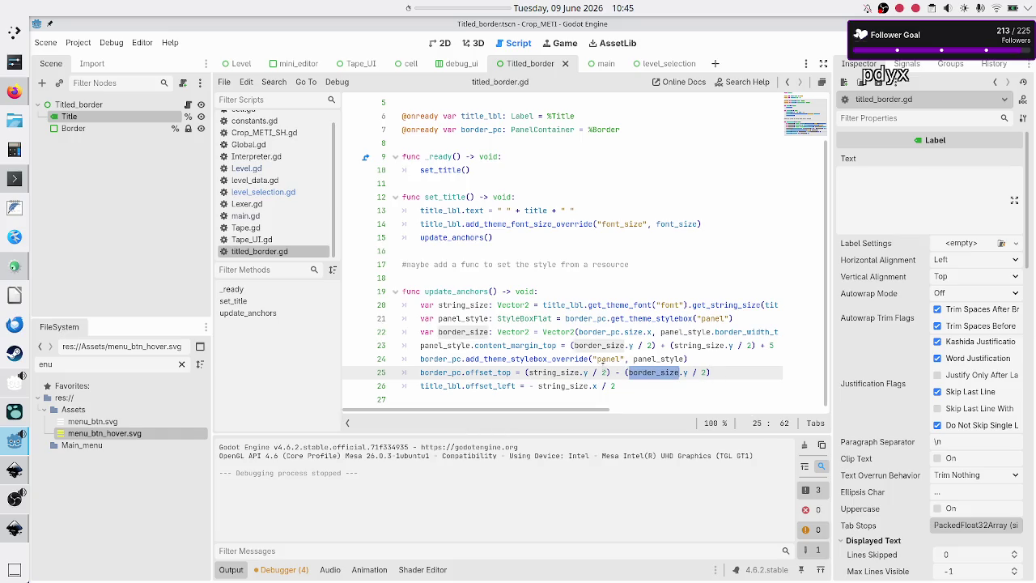
pyautogui.doubleClick(559, 372)
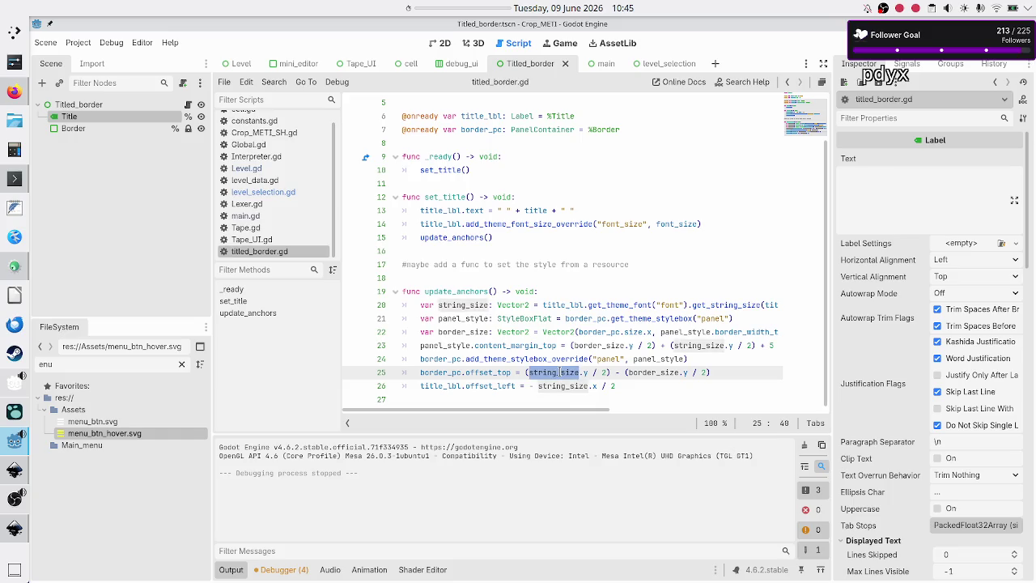
pyautogui.doubleClick(474, 372)
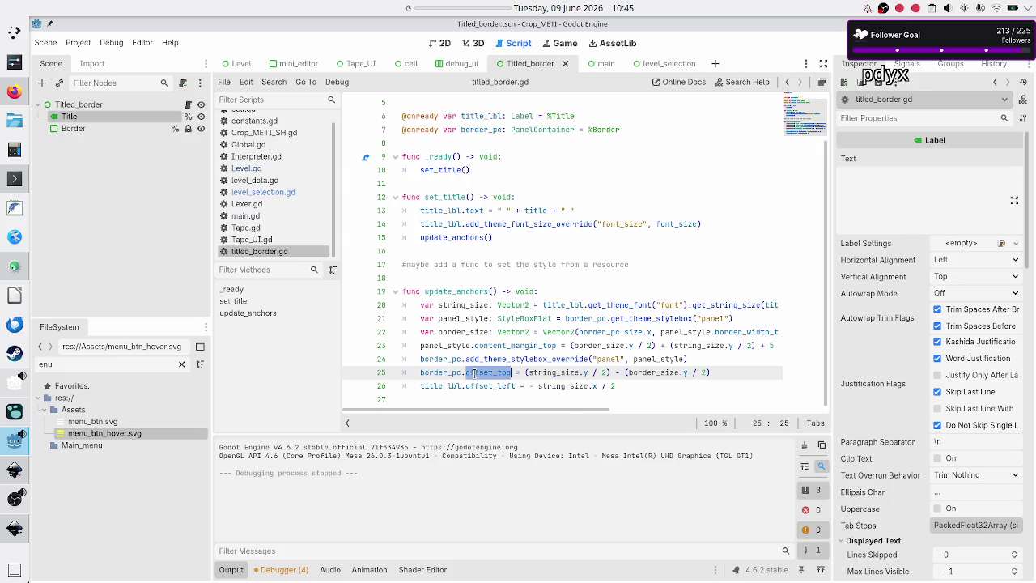
pyautogui.doubleClick(555, 372)
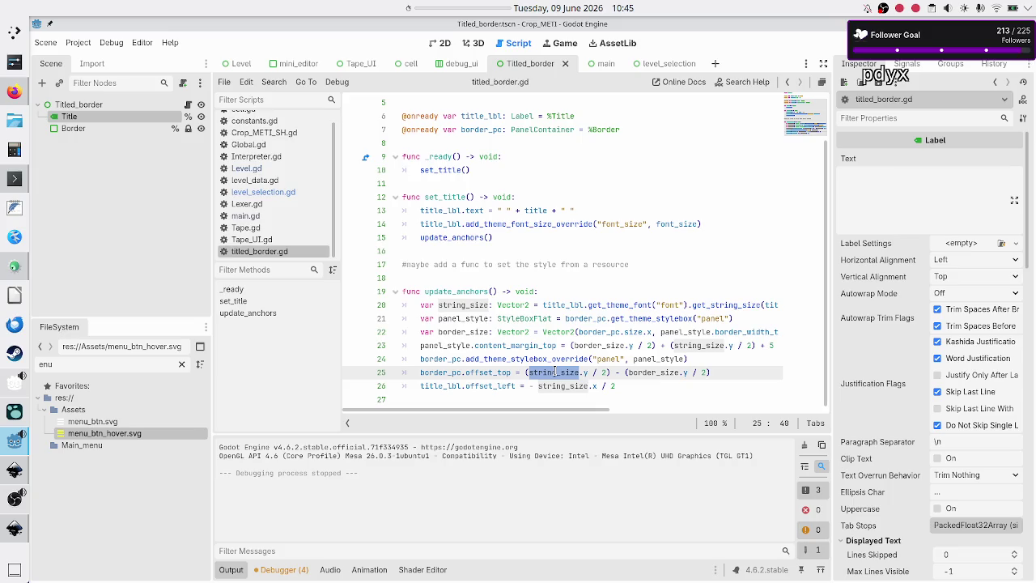
pyautogui.click(440, 43)
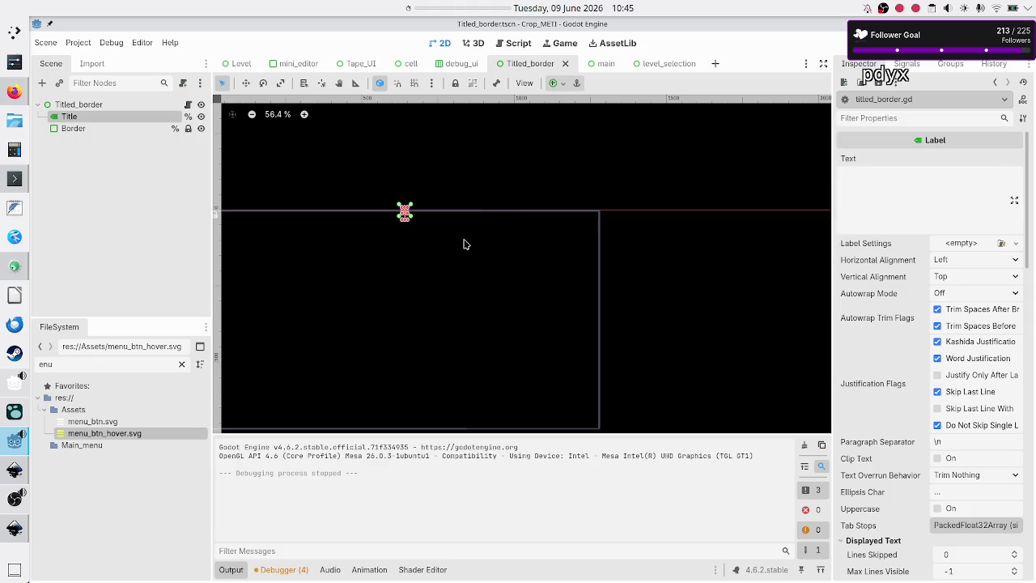
# - Scroll the Titled_border canvas, then return to the level_selection scene
pyautogui.hscroll(-5, 464, 243)
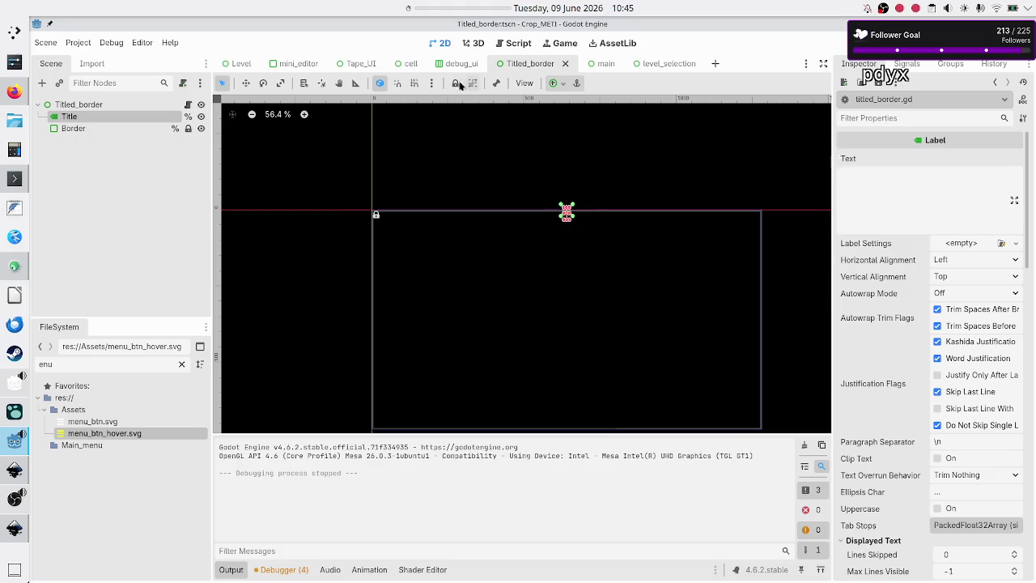
pyautogui.click(668, 65)
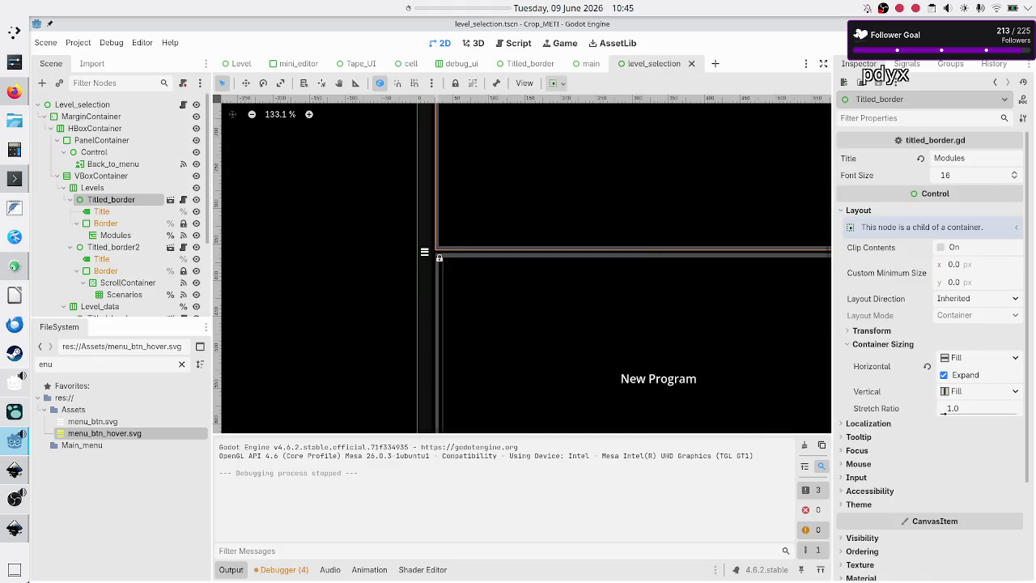
# - Run the level_selection scene with F6 to test it in the debug window
pyautogui.press('F6')
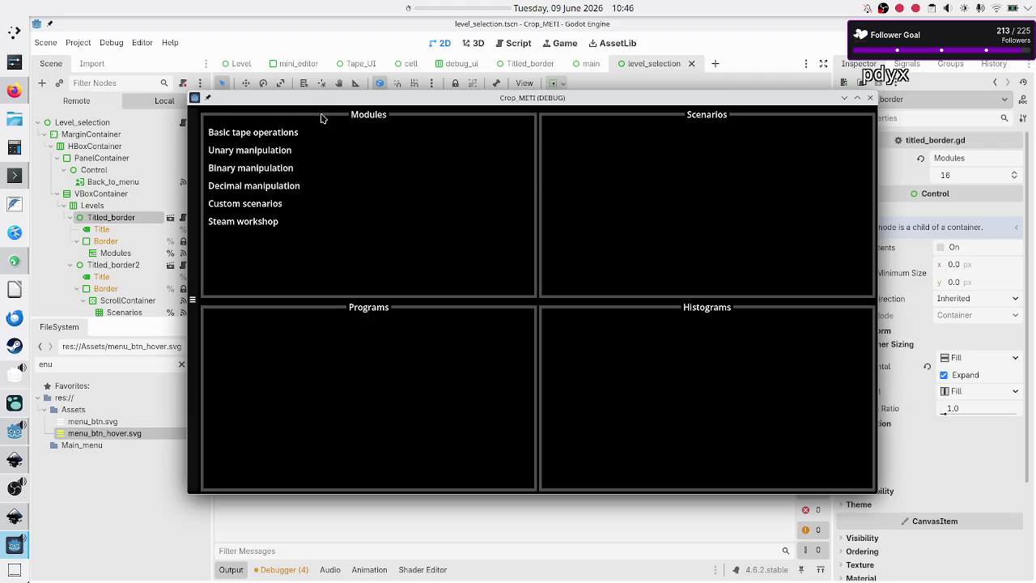
# - Close the Crop_METI debug window, then relaunch the level selection with F6
pyautogui.click(868, 98)
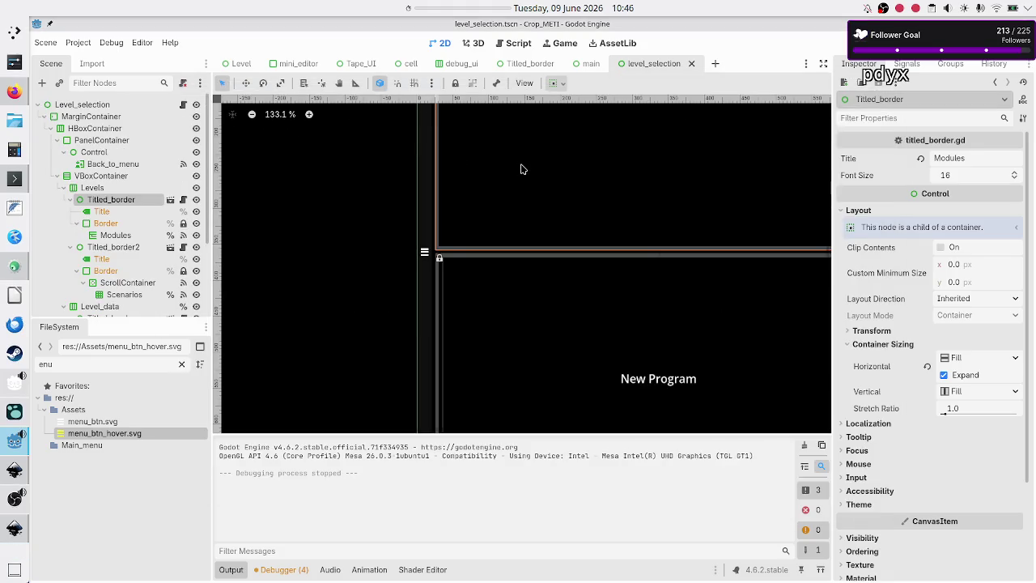
pyautogui.scroll(-3, 522, 169)
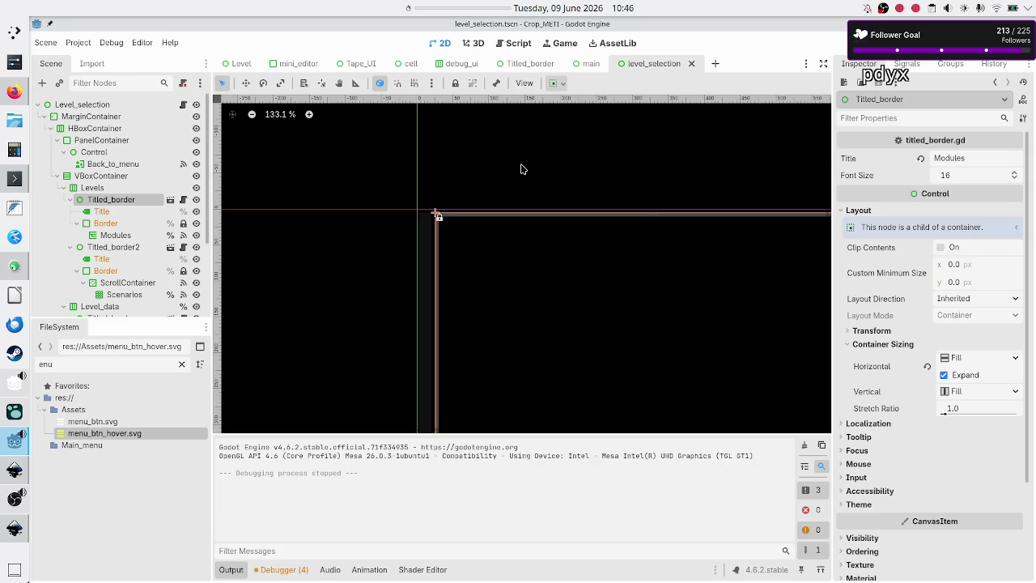
pyautogui.scroll(10, 599, 232)
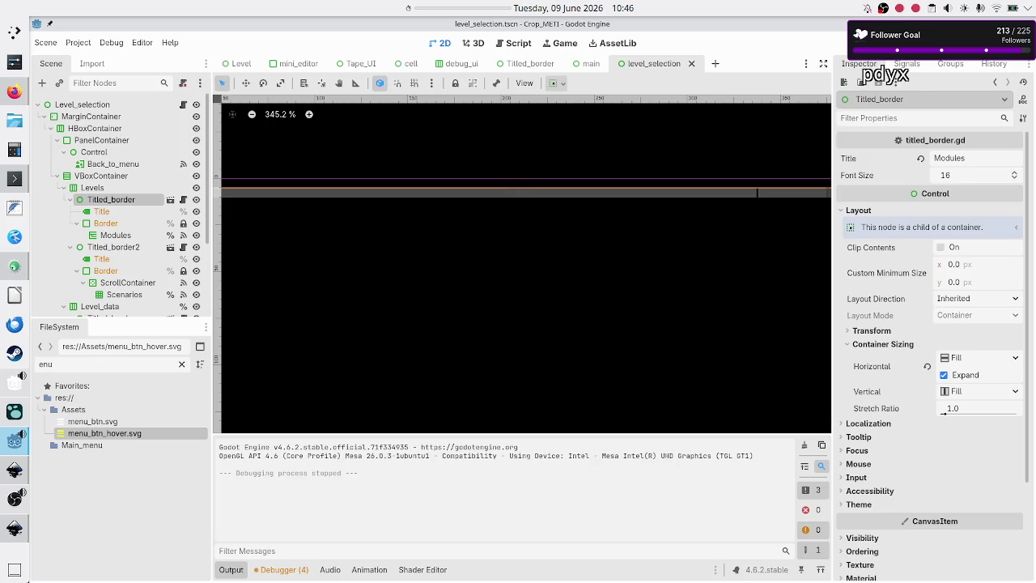
pyautogui.press('F6')
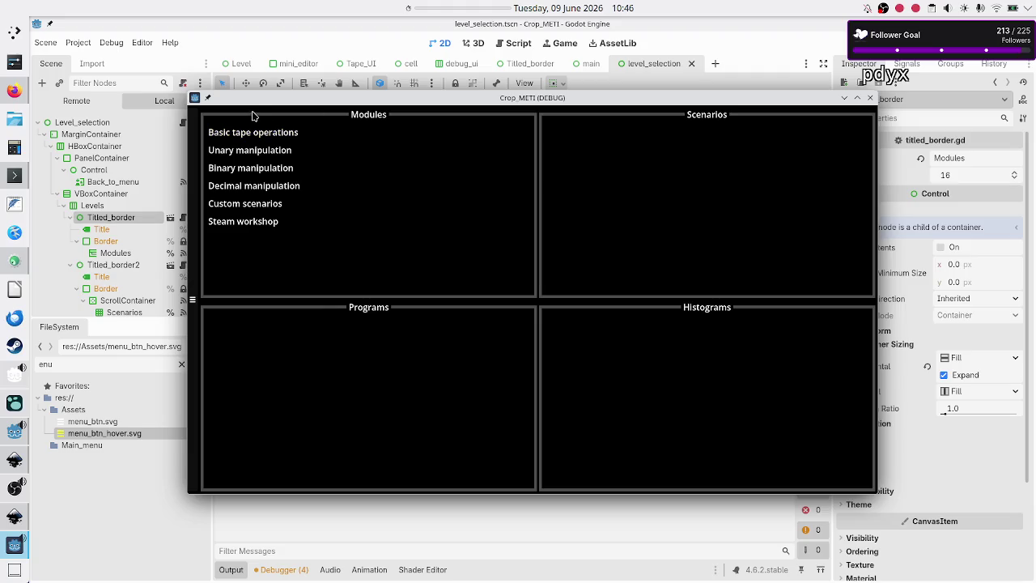
# - Maximize the Crop_METI debug window to fill the screen
pyautogui.doubleClick(290, 99)
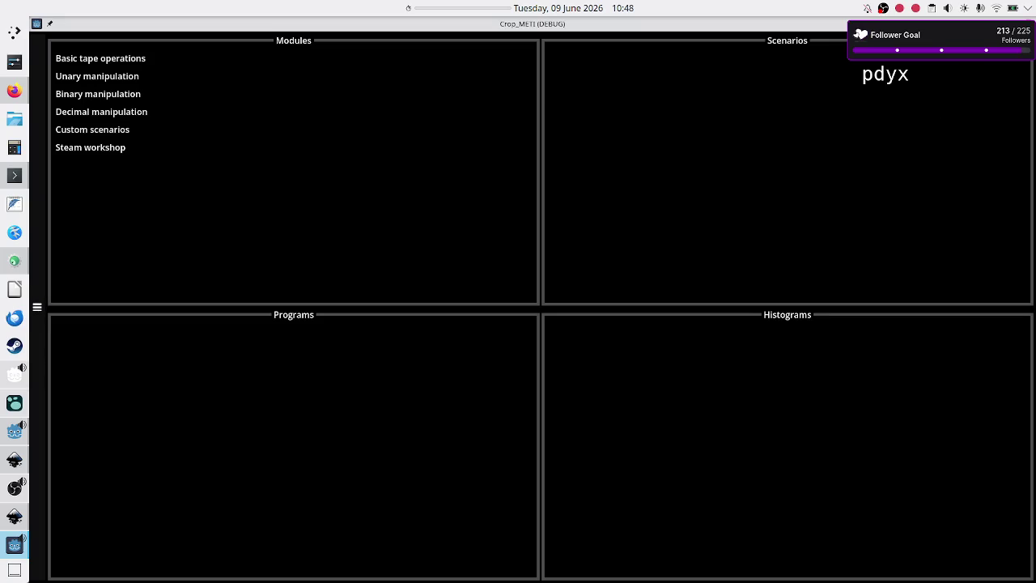
# - Close the running Crop_METI game window to return to the Godot editor
pyautogui.click(1026, 23)
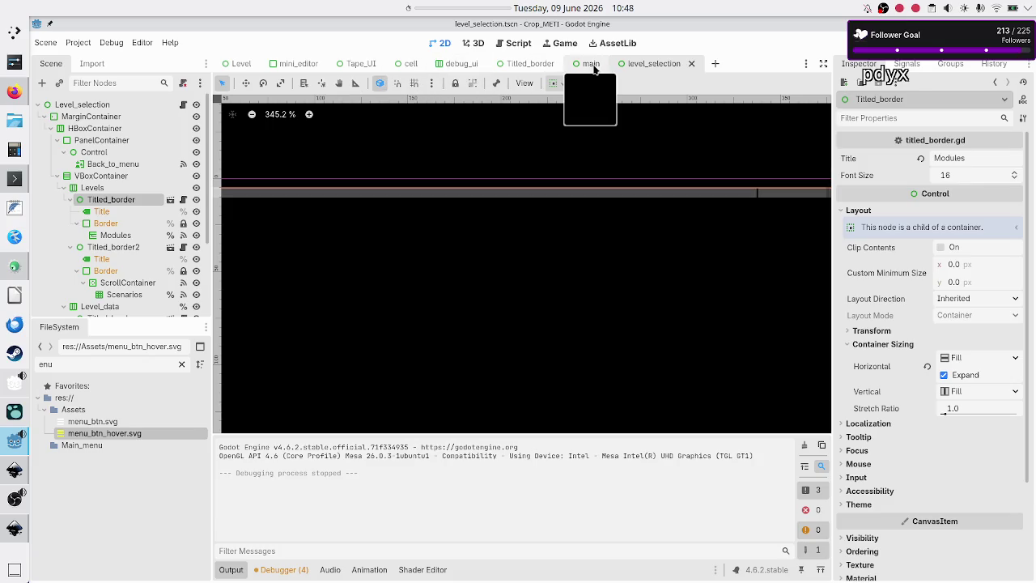
# - Compare the main and level_selection scenes, inspecting PanelContainer, VBoxContainer, Levels and Titled_border nodes
pyautogui.click(593, 65)
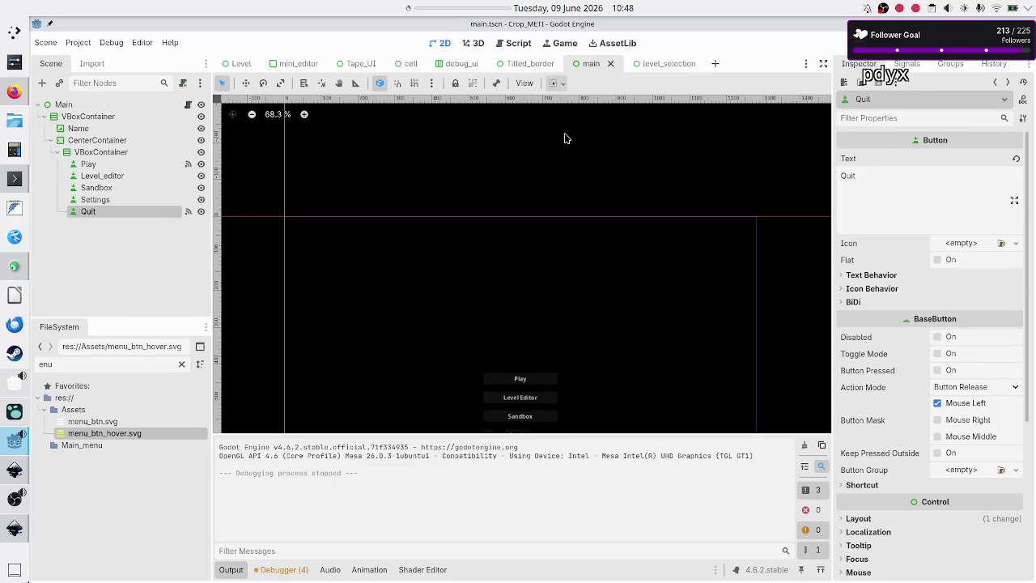
pyautogui.click(652, 65)
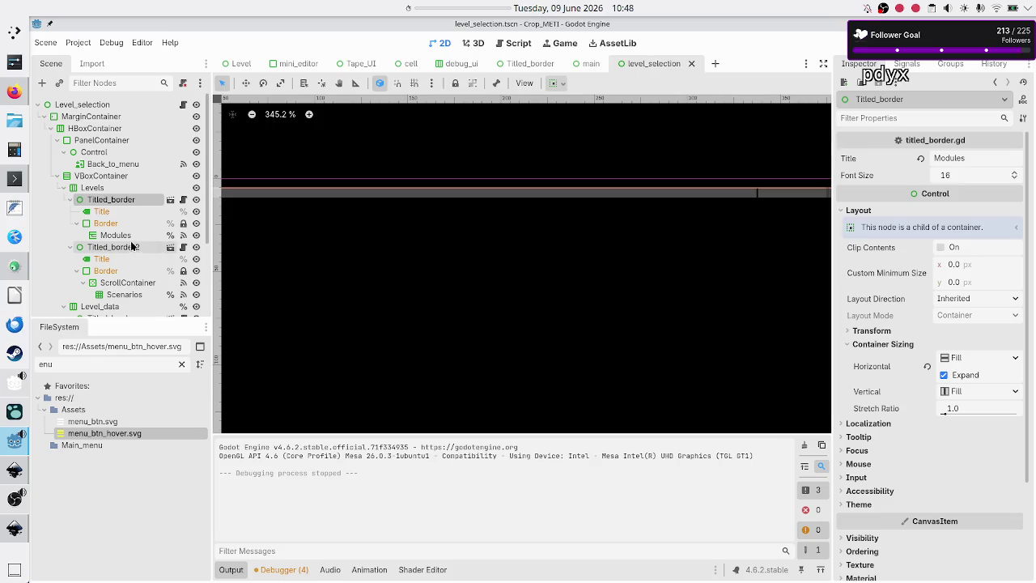
pyautogui.scroll(-3, 344, 256)
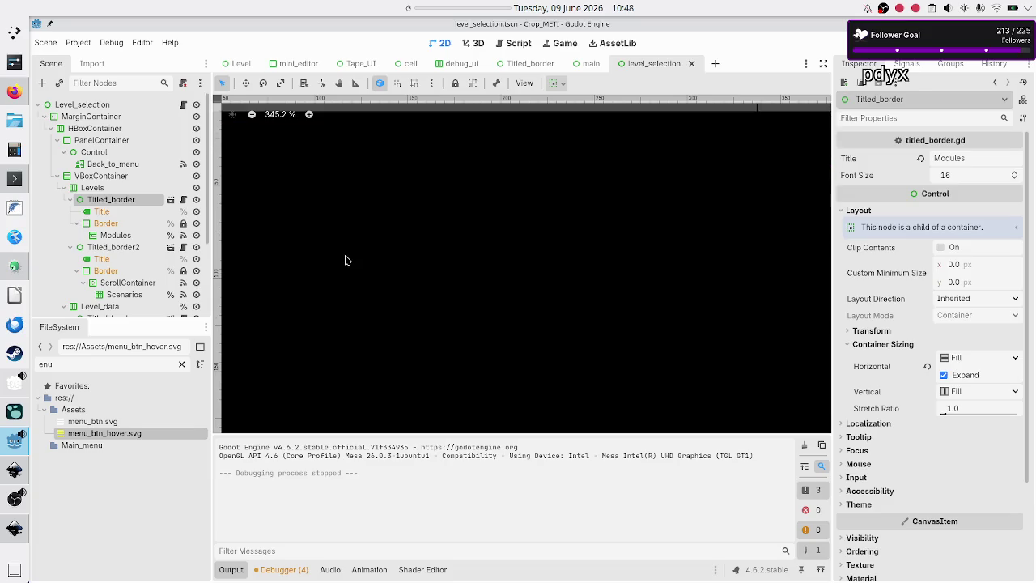
pyautogui.scroll(2, 345, 256)
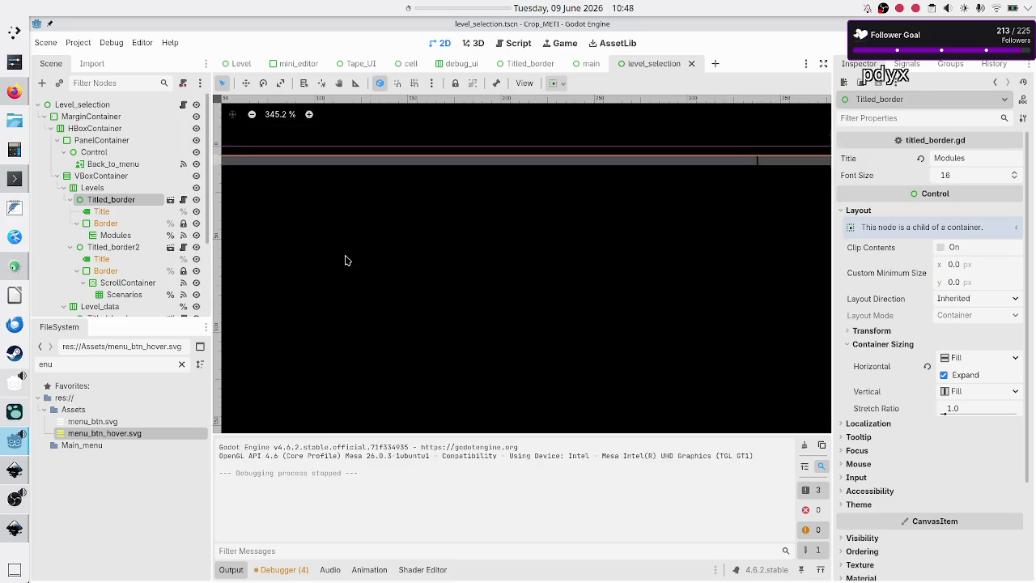
pyautogui.click(106, 143)
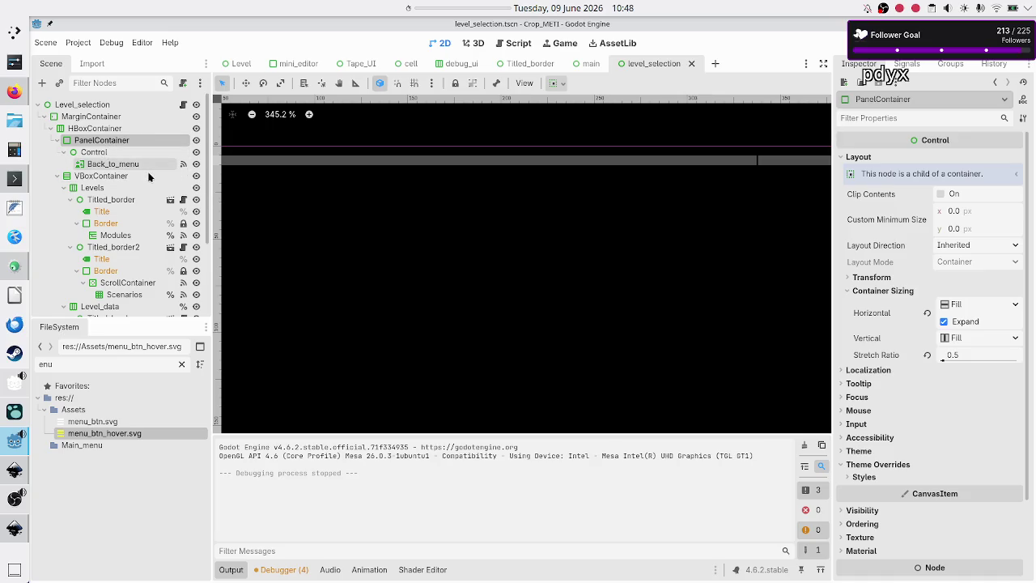
pyautogui.click(123, 175)
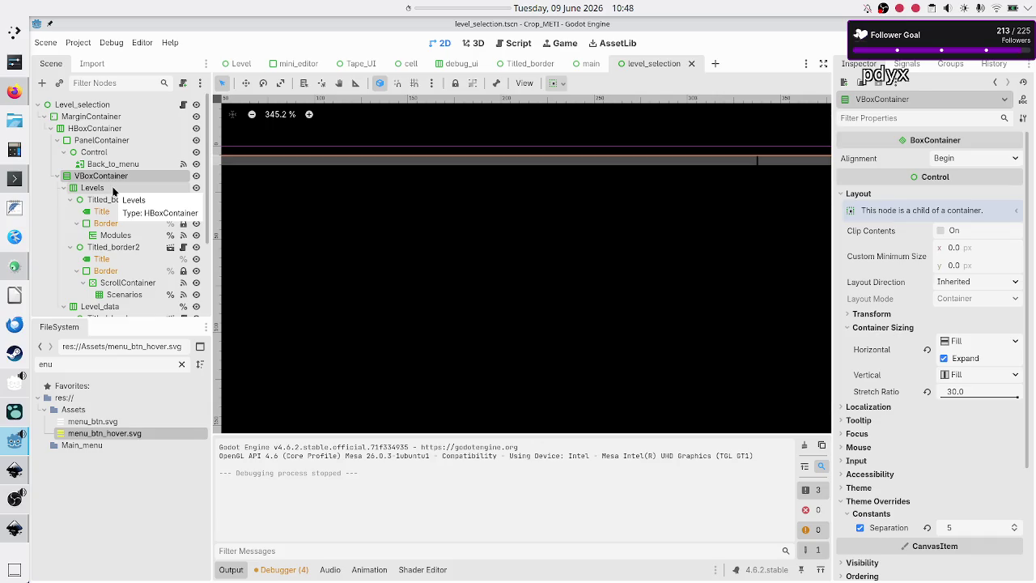
pyautogui.click(114, 189)
pyautogui.click(105, 201)
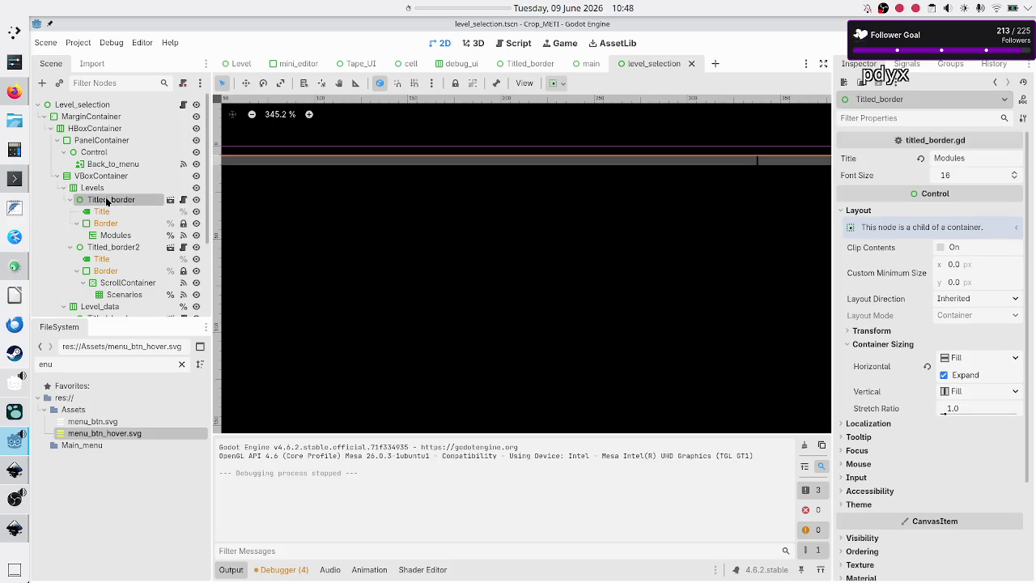
# - Inspect the Border and Title nodes under Titled_border, then open the Titled_border scene
pyautogui.scroll(-2, 392, 212)
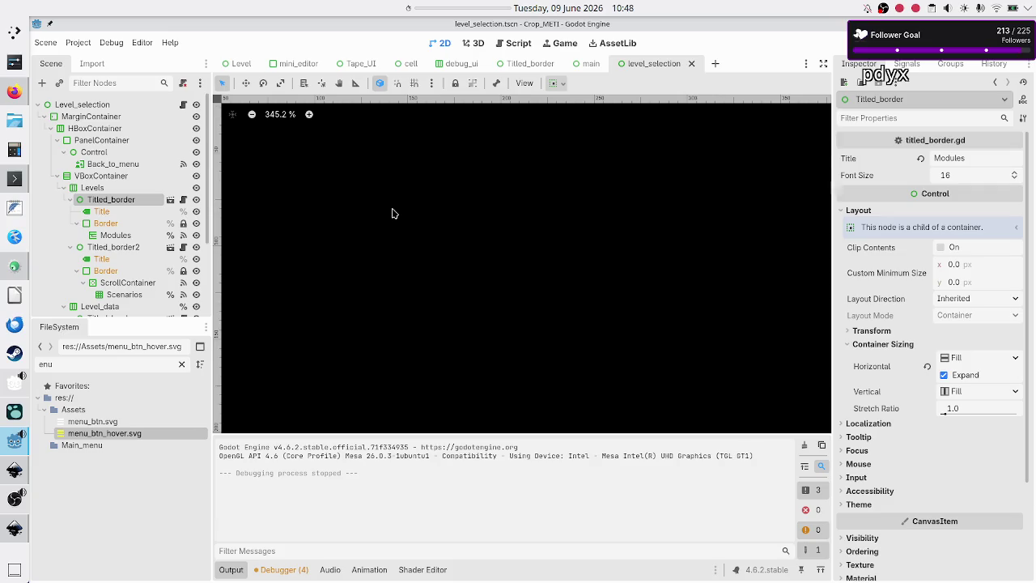
pyautogui.scroll(-5, 392, 212)
pyautogui.scroll(3, 391, 213)
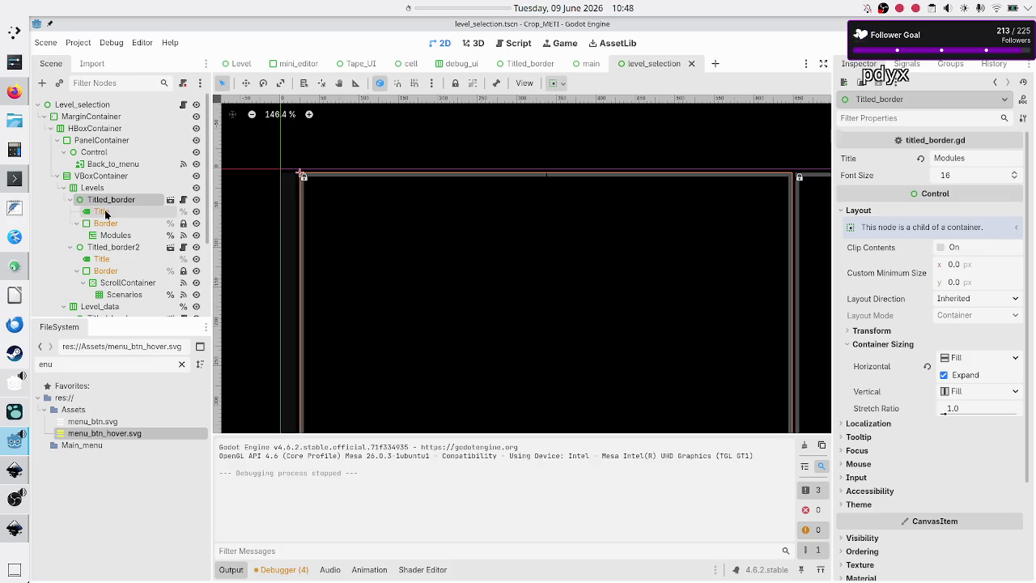
pyautogui.click(111, 227)
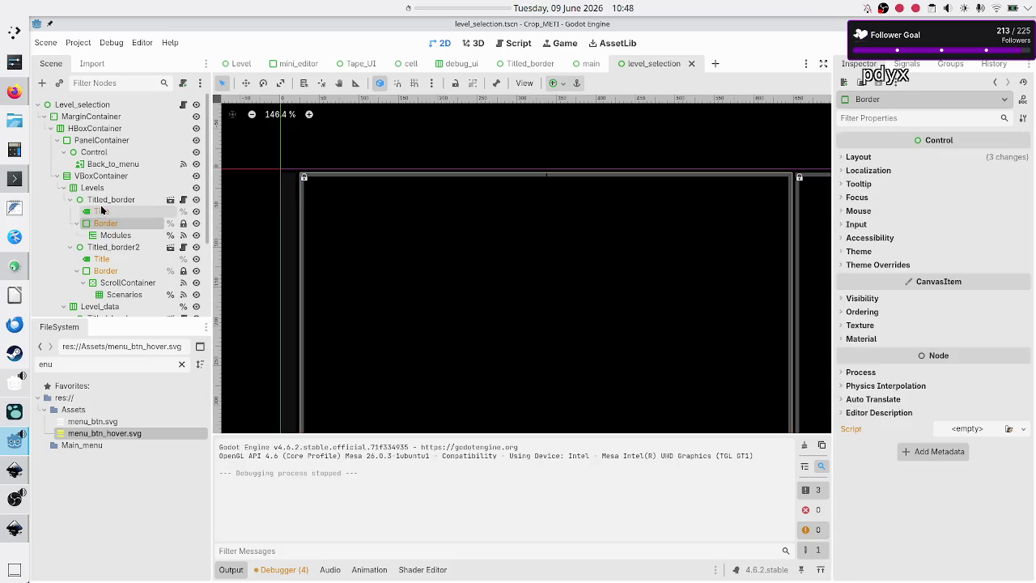
pyautogui.click(106, 201)
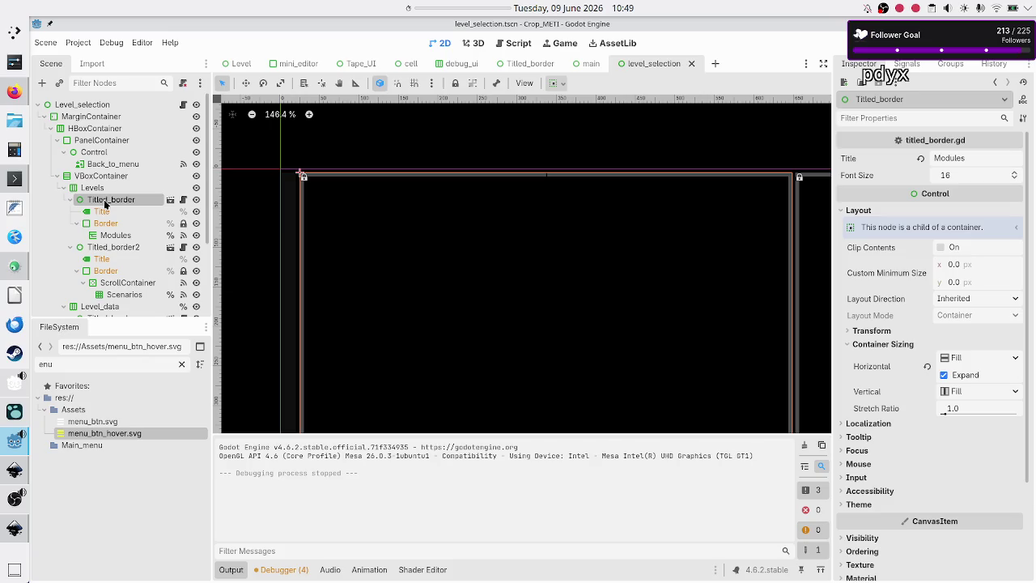
pyautogui.click(104, 213)
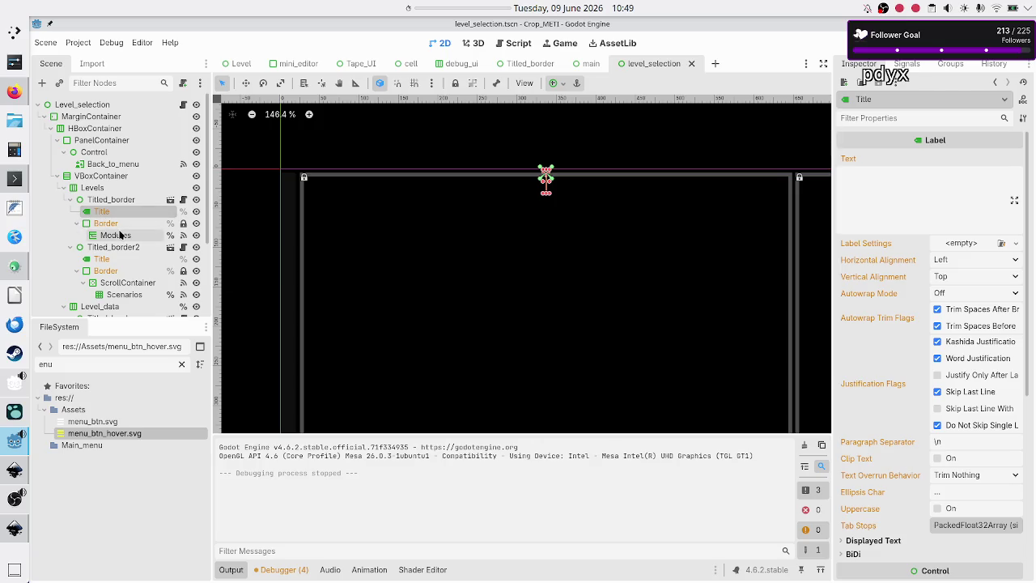
pyautogui.click(120, 226)
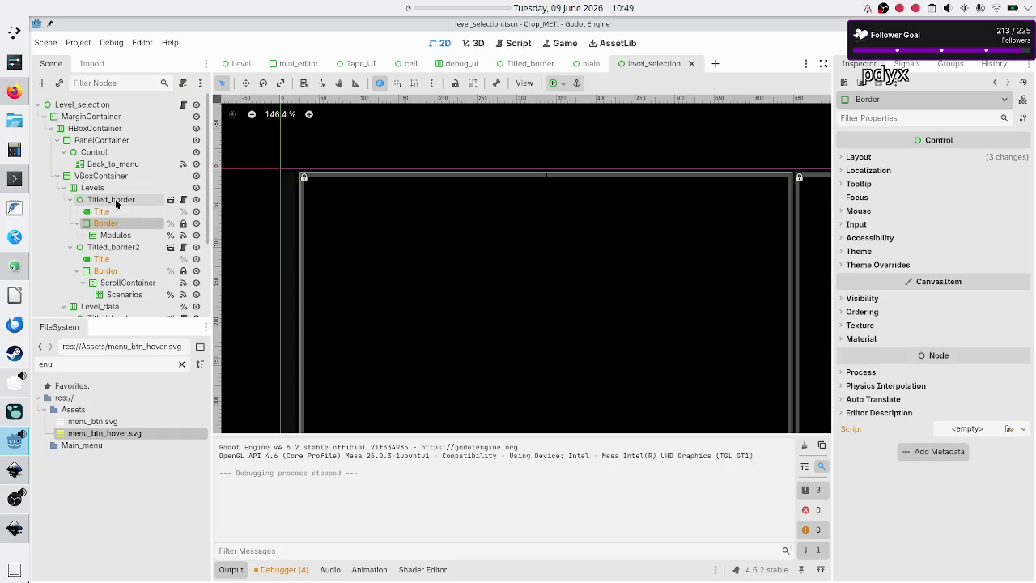
pyautogui.click(116, 203)
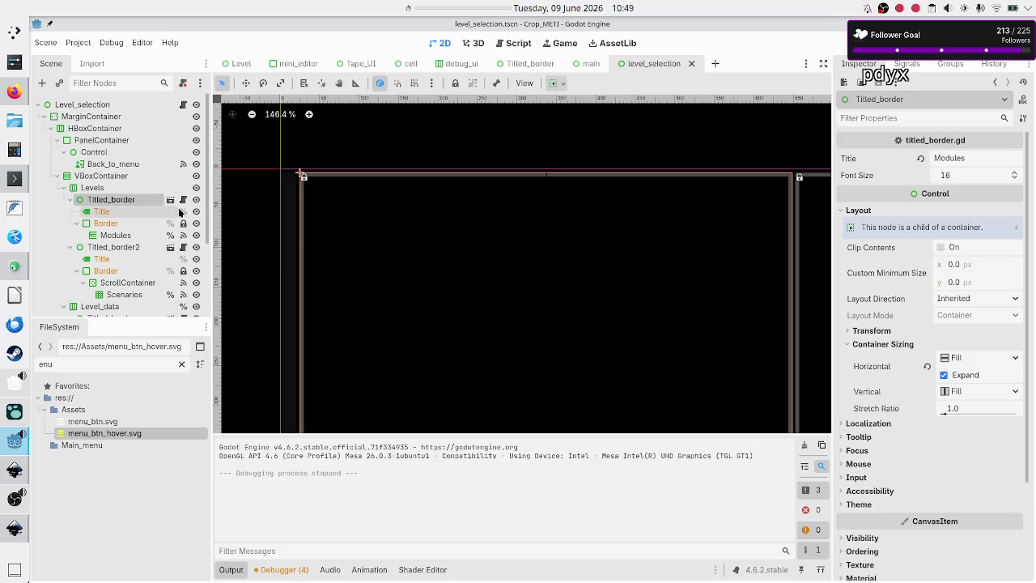
pyautogui.click(527, 65)
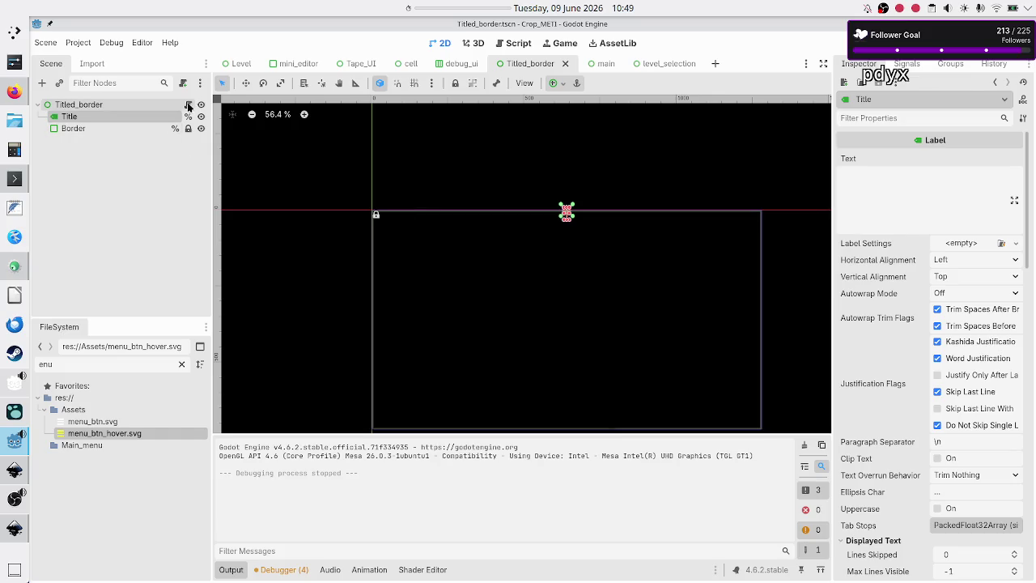
# - Append func get_border_pos() -> Vector2: returning border_pc to the end of titled_border.gd
pyautogui.click(188, 104)
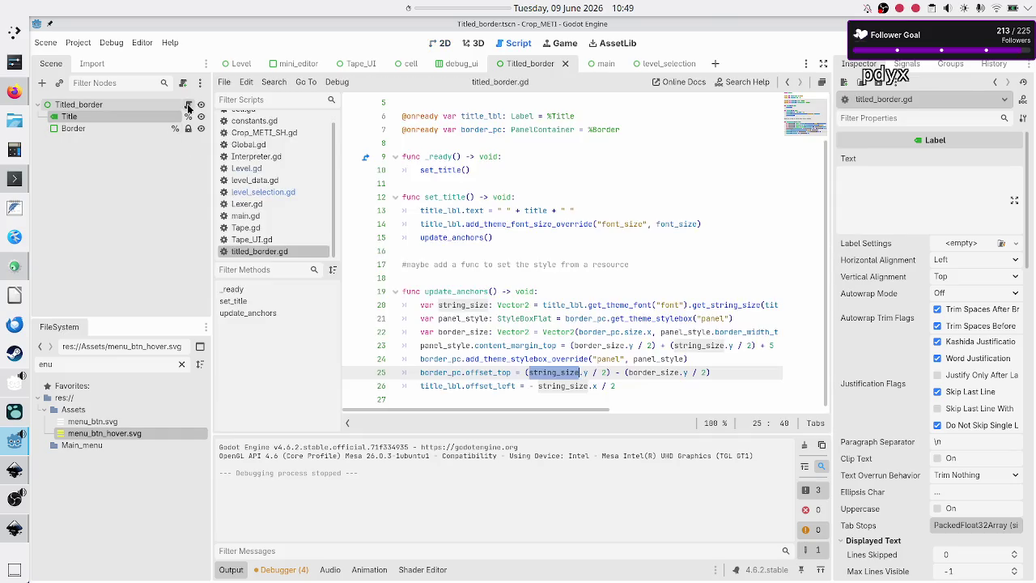
pyautogui.click(552, 282)
pyautogui.press('Down')
pyautogui.press('Down')
pyautogui.press('Down')
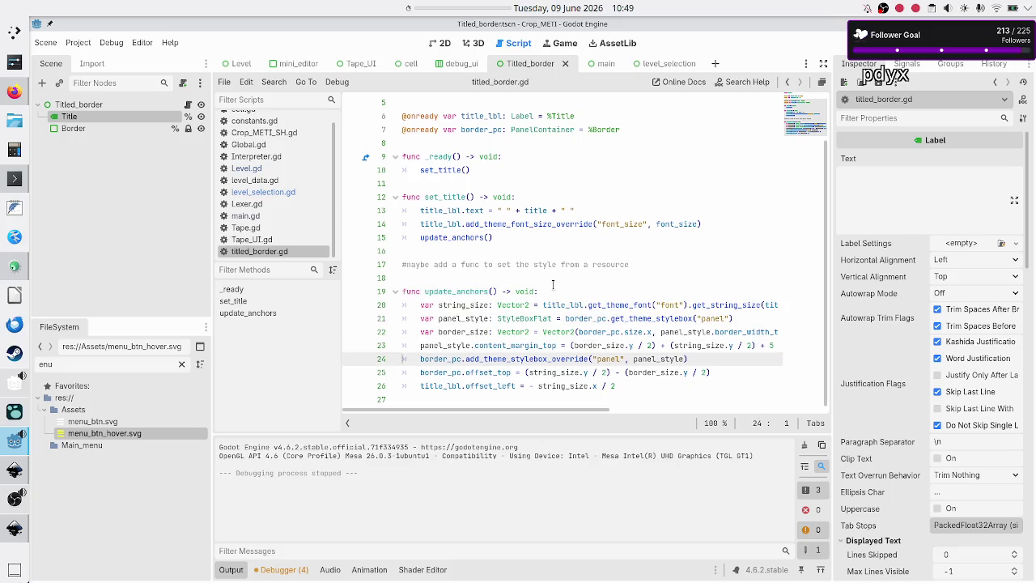
pyautogui.press('Return')
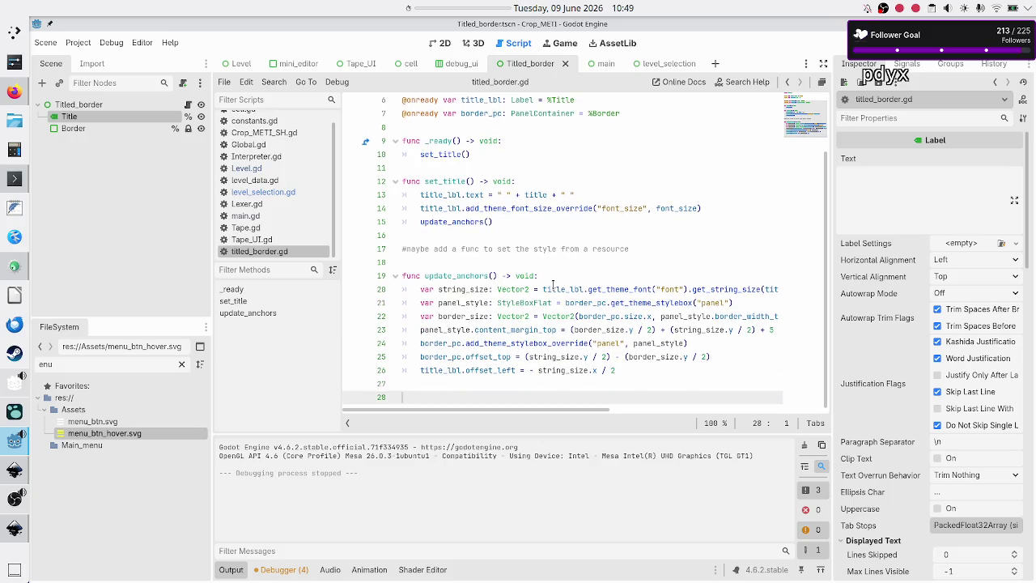
pyautogui.write('func get_')
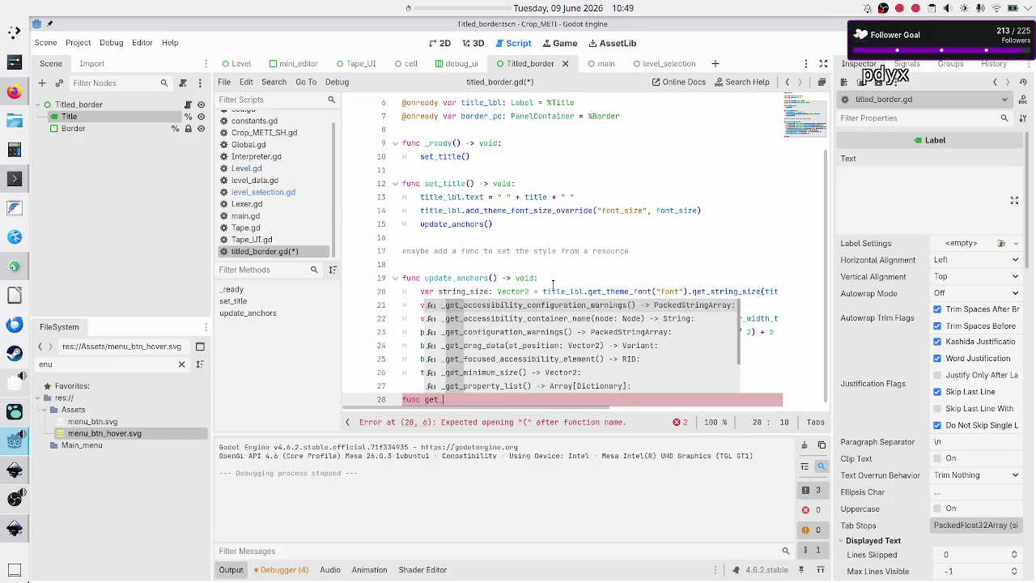
pyautogui.write('border_')
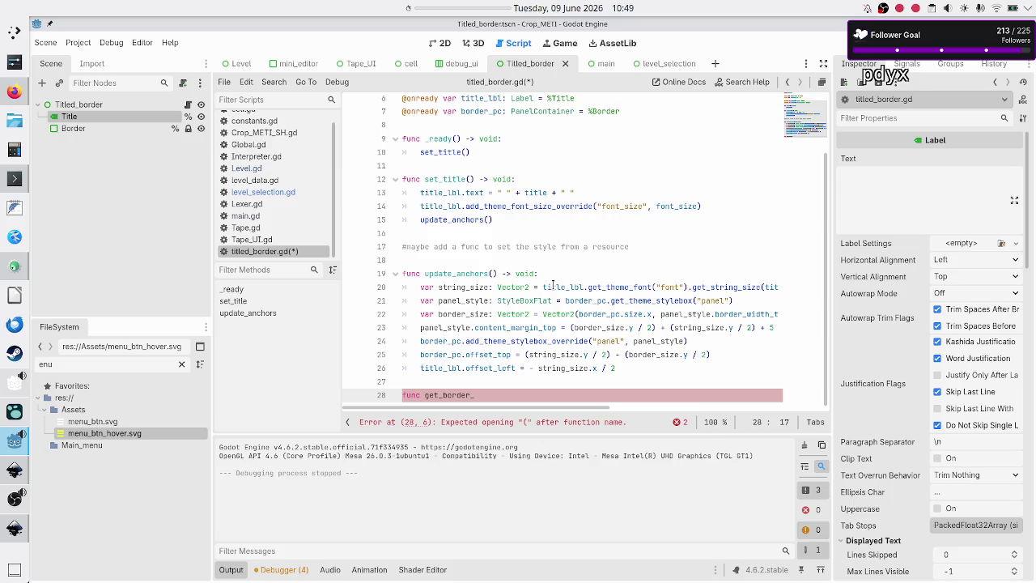
pyautogui.write('top_')
pyautogui.press('BackSpace')
pyautogui.press('BackSpace')
pyautogui.press('BackSpace')
pyautogui.write('pos')
pyautogui.write('()')
pyautogui.write('ector2')
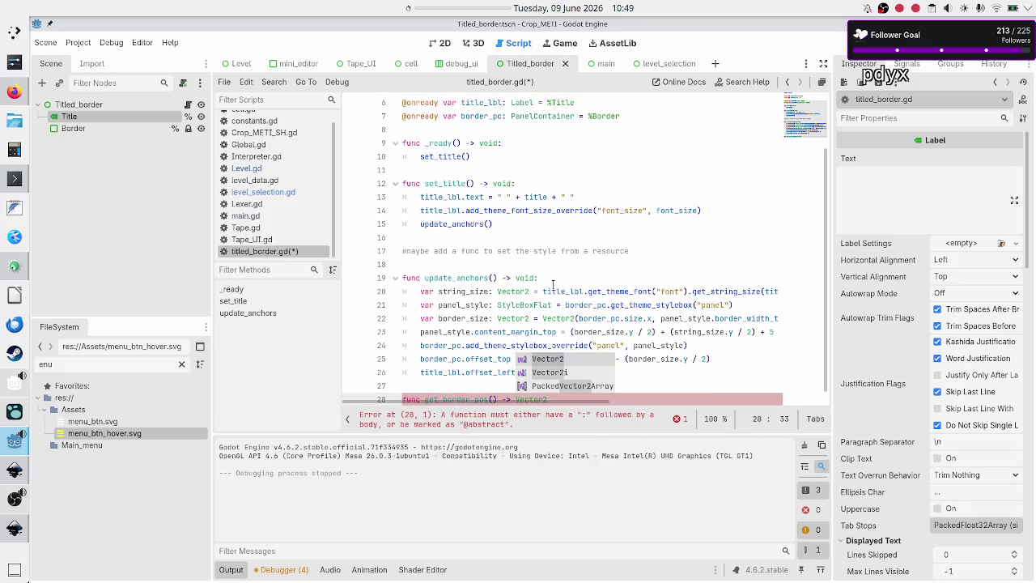
pyautogui.press('Escape')
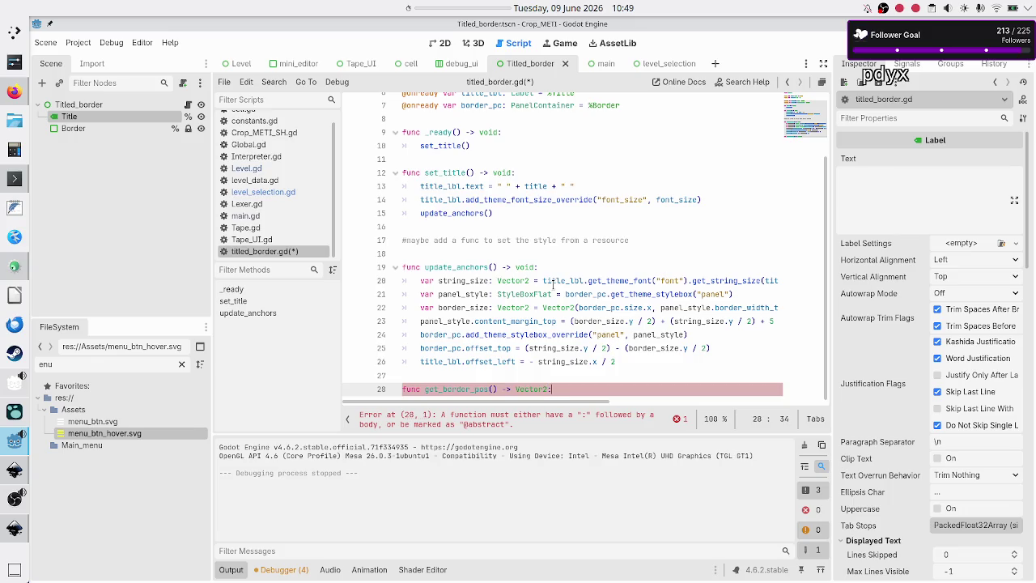
pyautogui.press('Return')
pyautogui.write('return ')
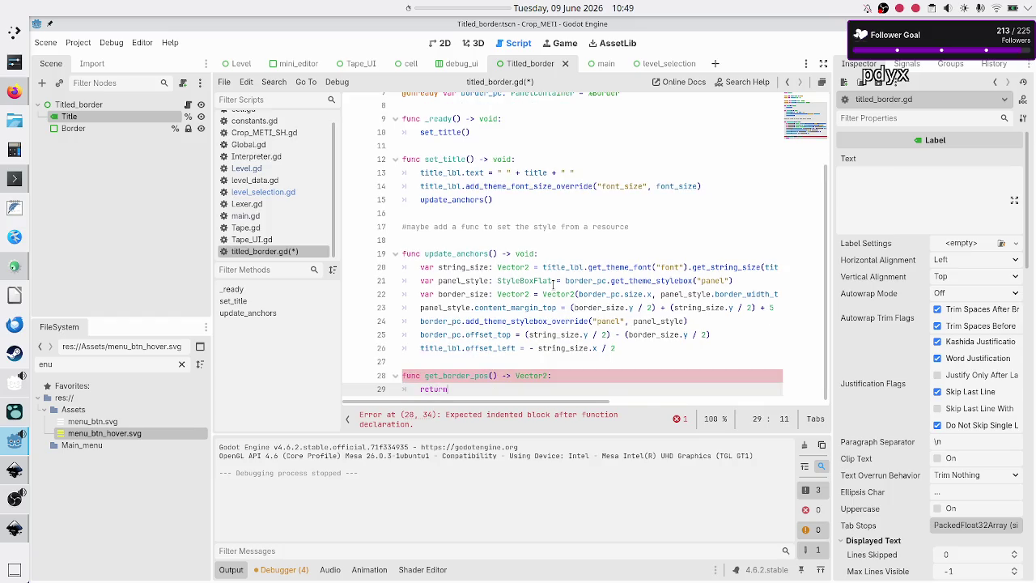
pyautogui.write('border')
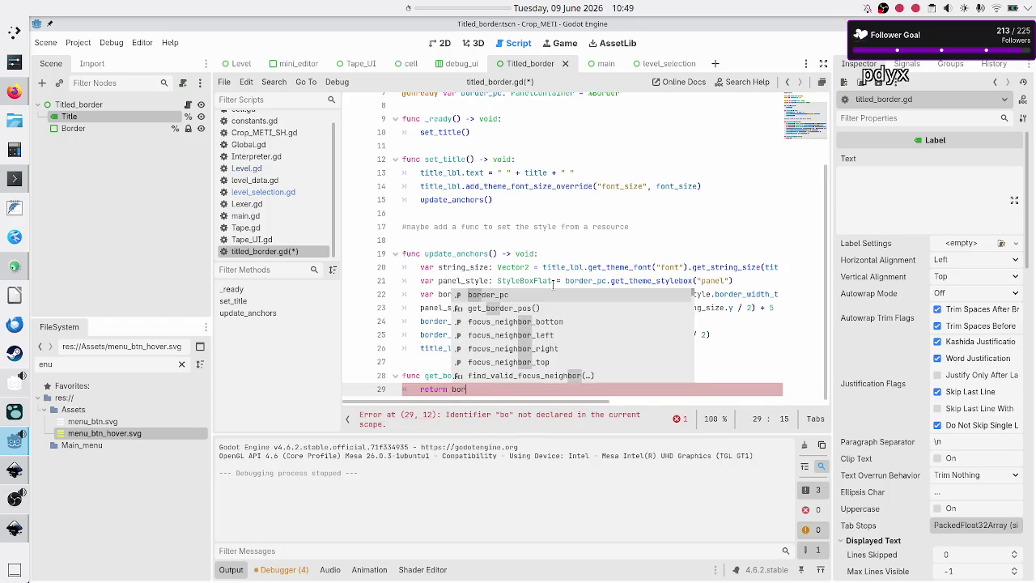
pyautogui.press('Return')
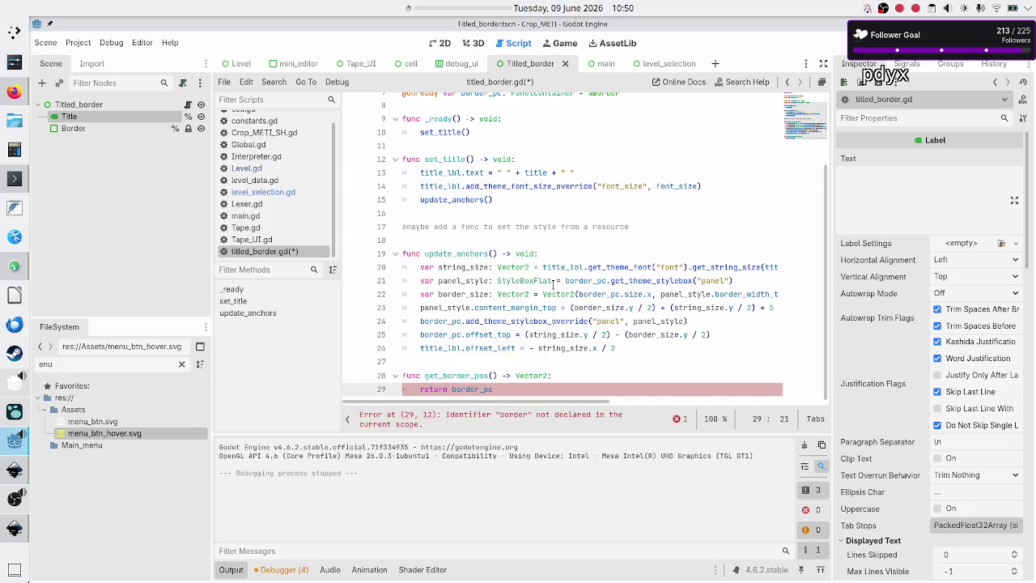
# - Select the Border node and view its anchor points and 1280 × 720 size in the Inspector
pyautogui.click(435, 40)
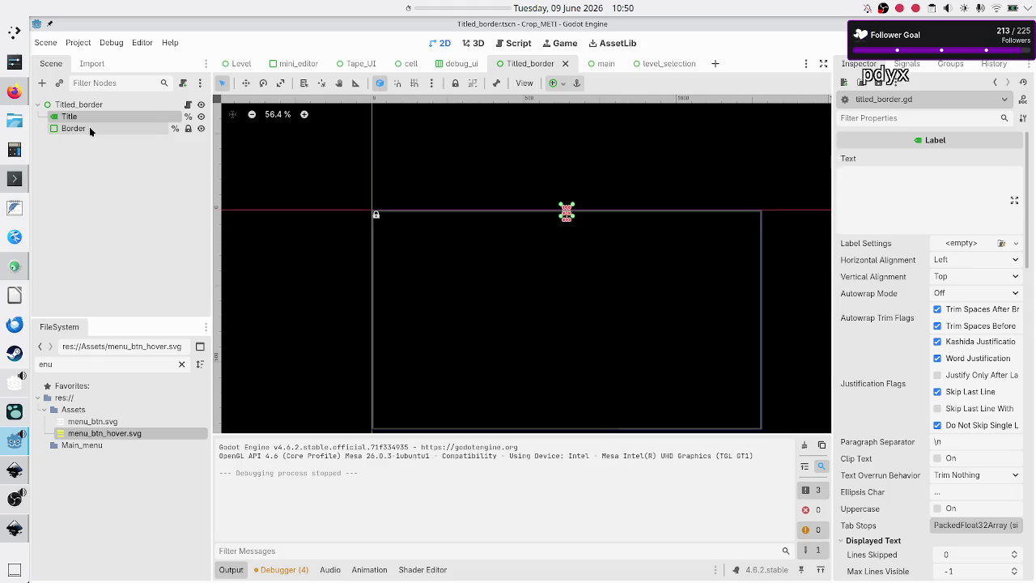
pyautogui.click(89, 130)
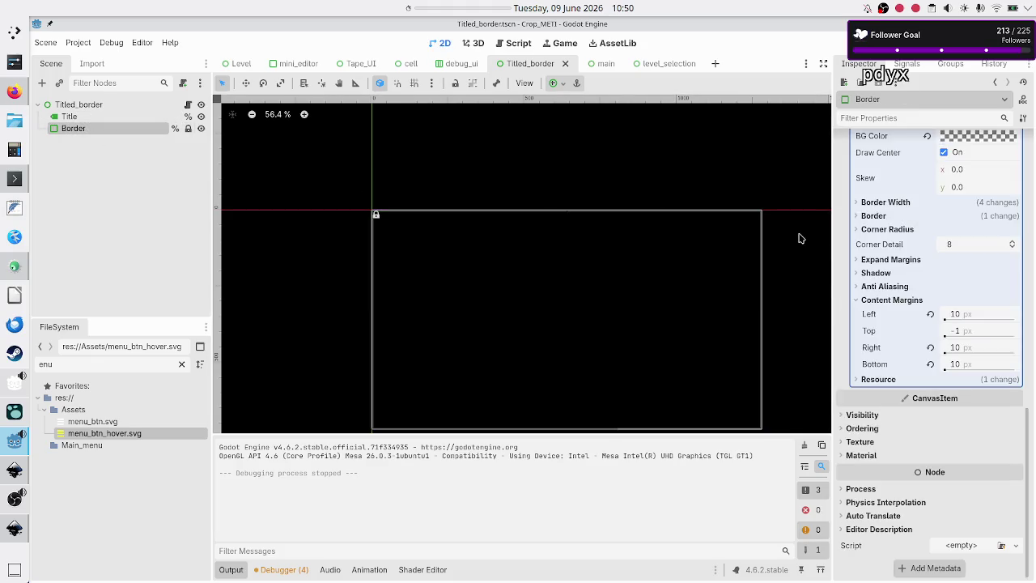
pyautogui.scroll(10, 863, 302)
pyautogui.scroll(2, 862, 302)
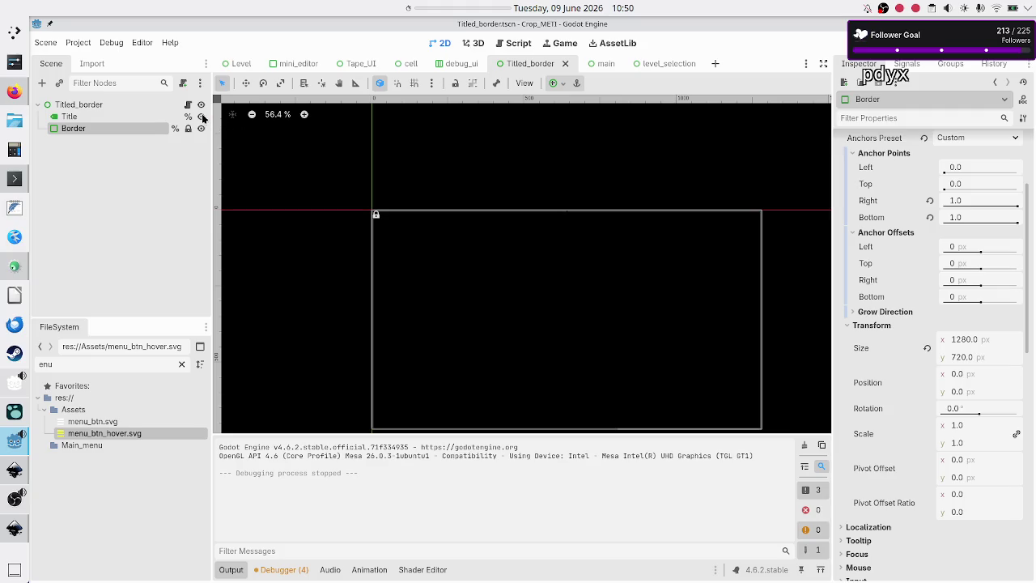
# - Make get_border_pos() print border_pc.position and then return border_pc.position
pyautogui.click(187, 107)
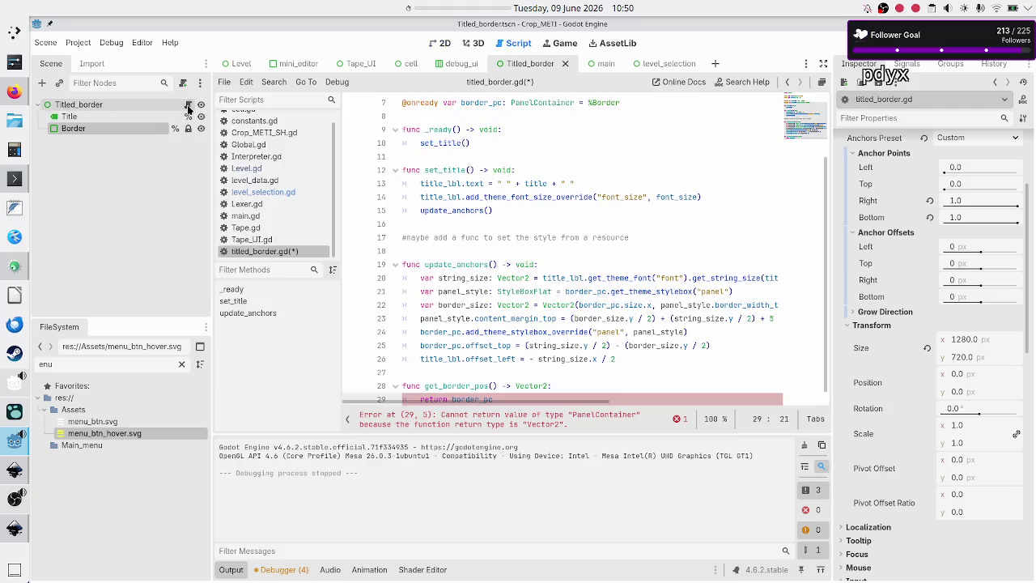
pyautogui.write('.pos')
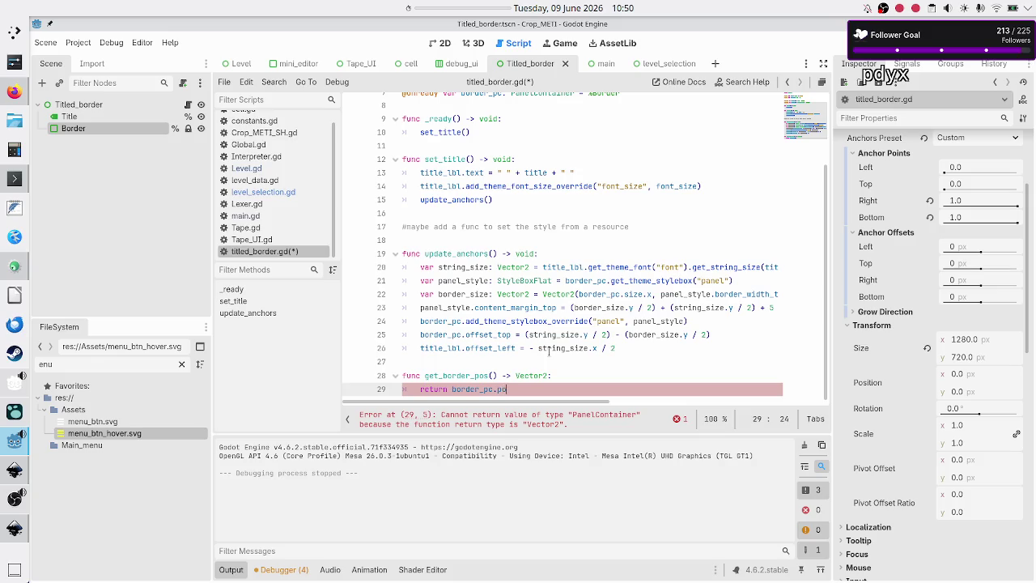
pyautogui.press('Return')
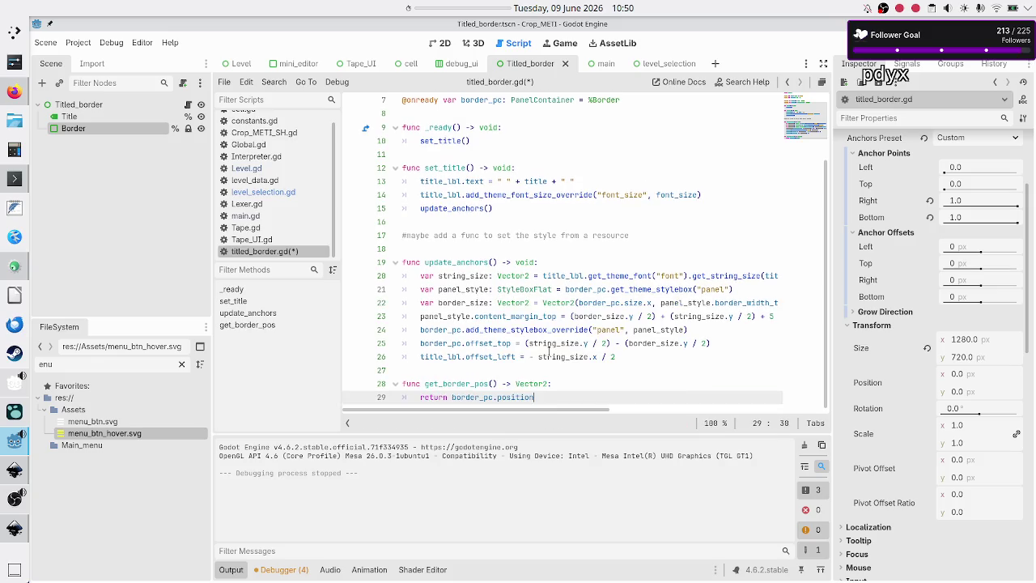
pyautogui.press('Return')
pyautogui.press('Up')
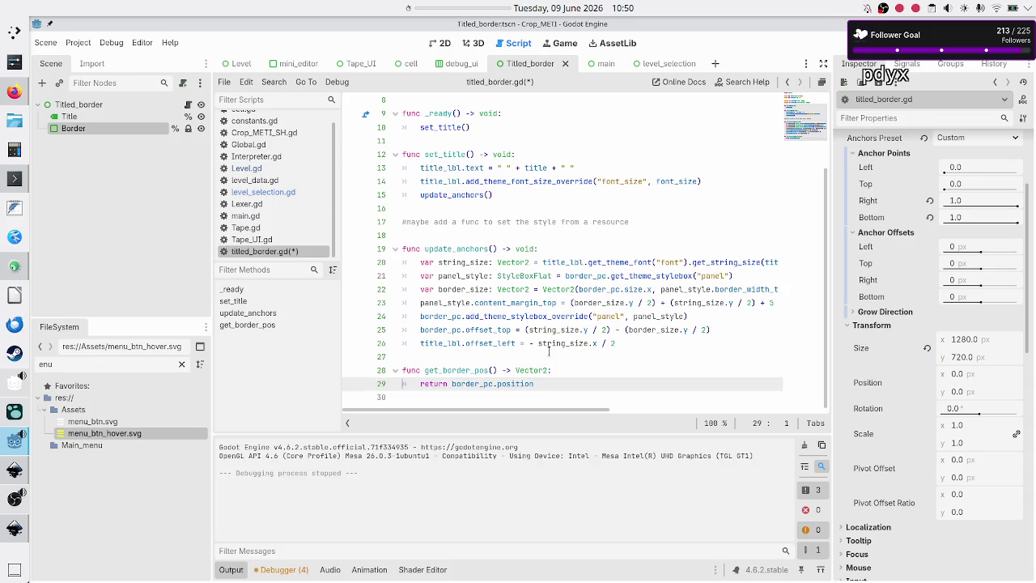
pyautogui.press('Return')
pyautogui.press('Up')
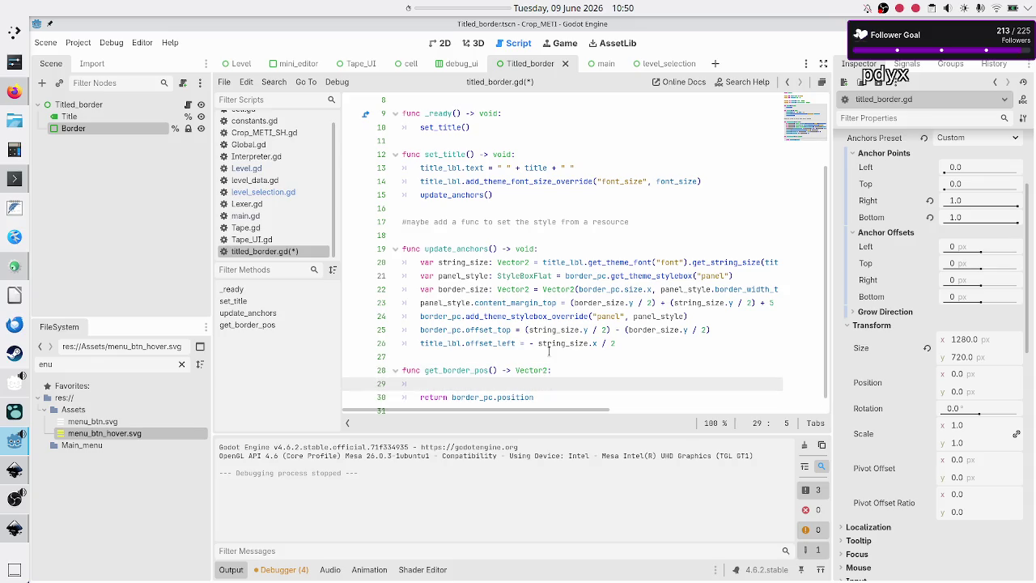
pyautogui.write('print(bord')
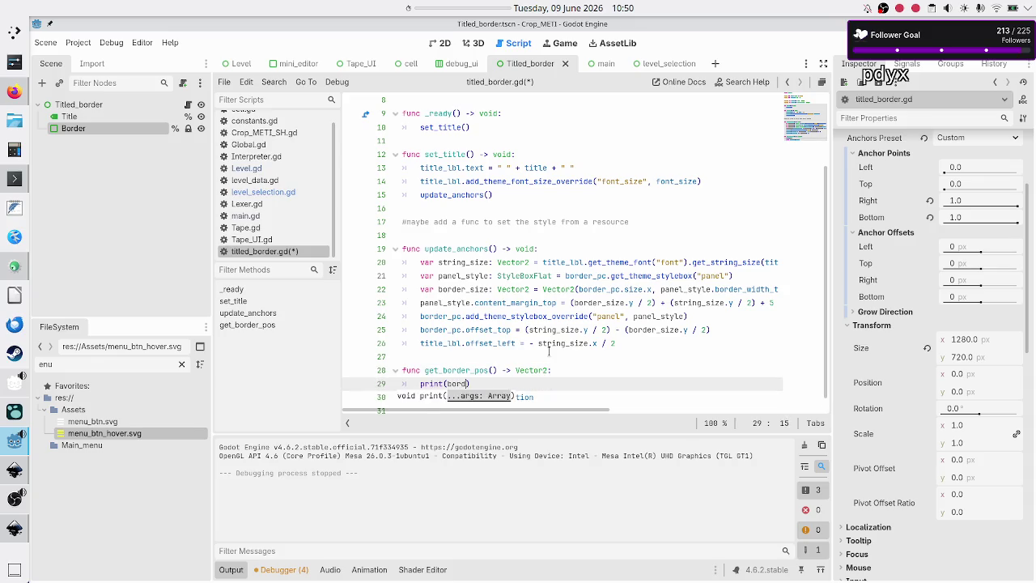
pyautogui.write('er_pc')
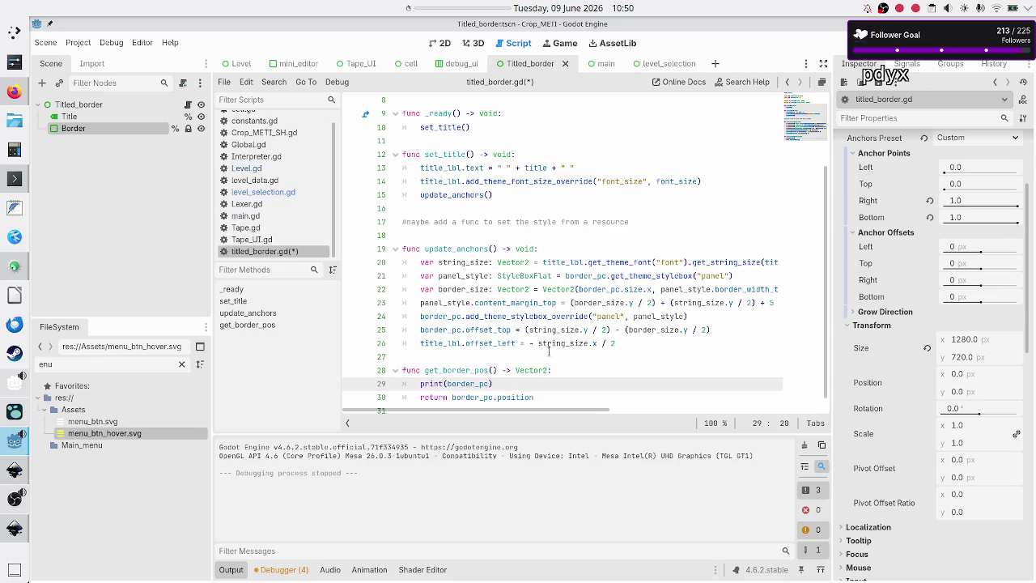
pyautogui.write('.pos')
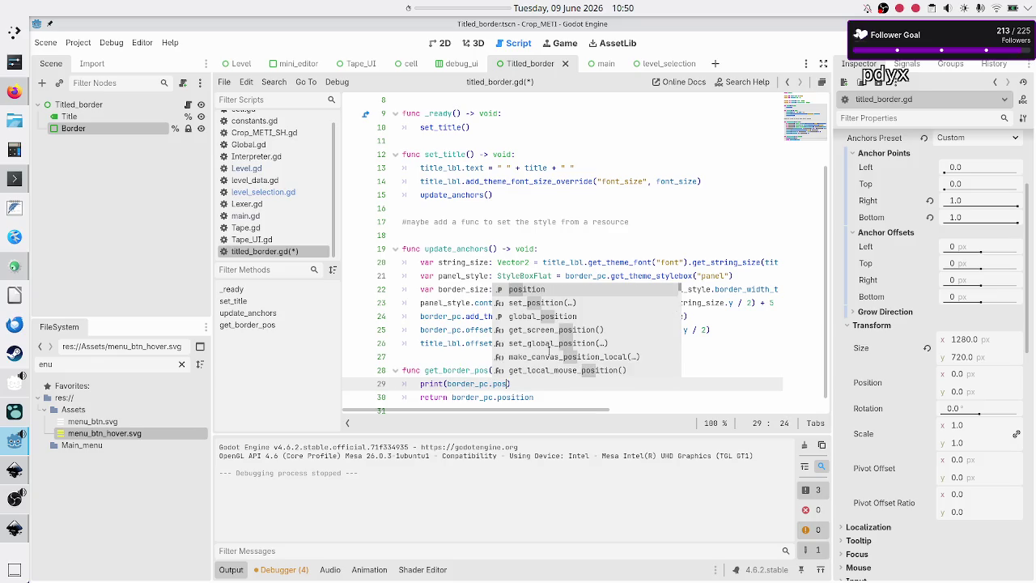
pyautogui.press('Return')
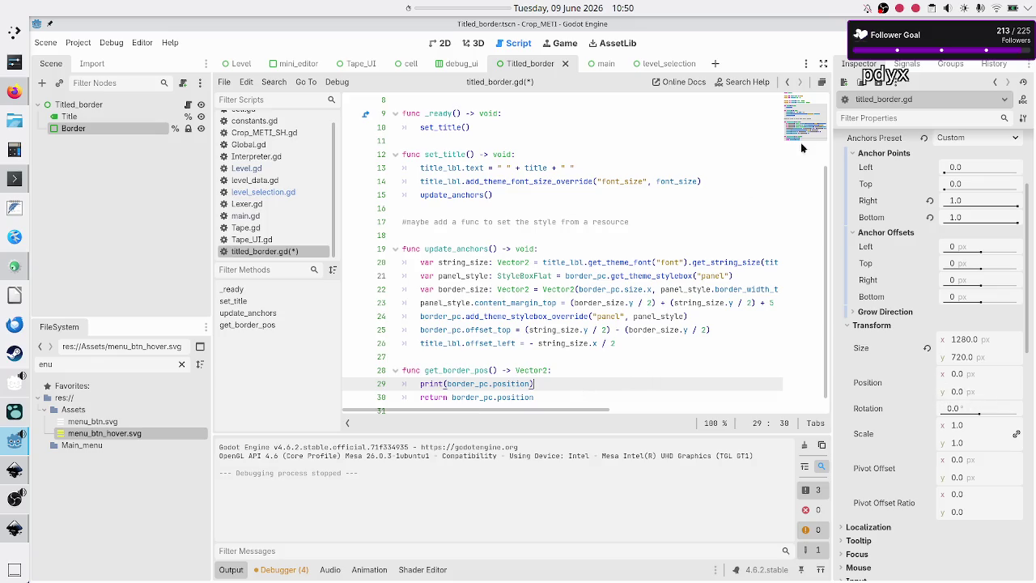
# - Review update_anchors and the position usage, then save titled_border.gd
pyautogui.doubleClick(445, 250)
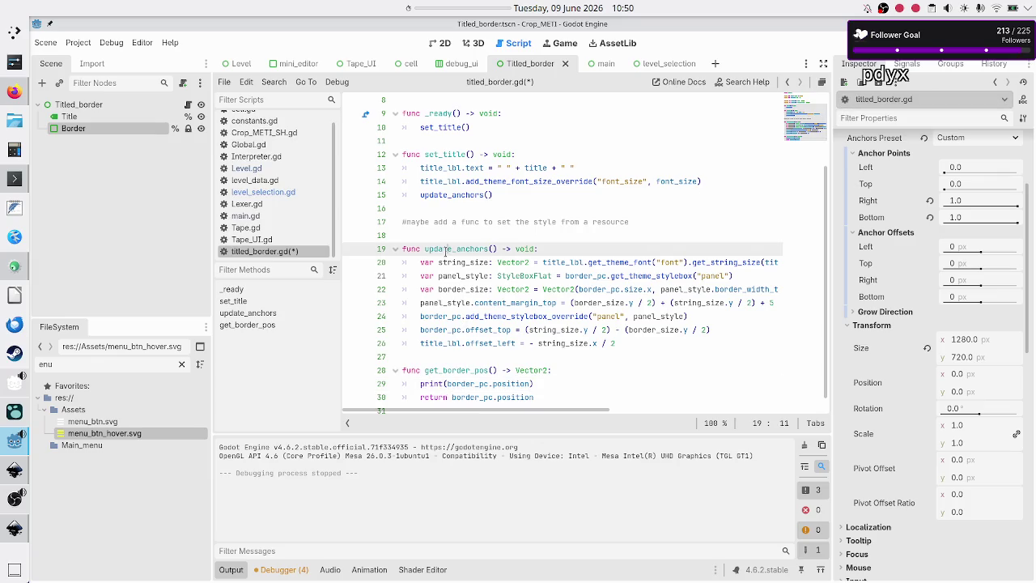
pyautogui.click(500, 235)
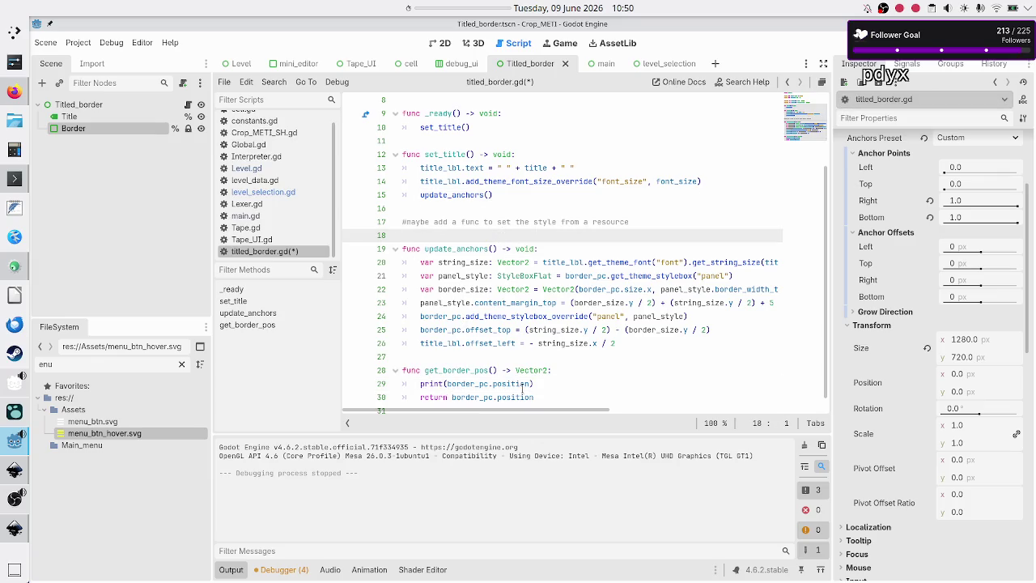
pyautogui.doubleClick(496, 384)
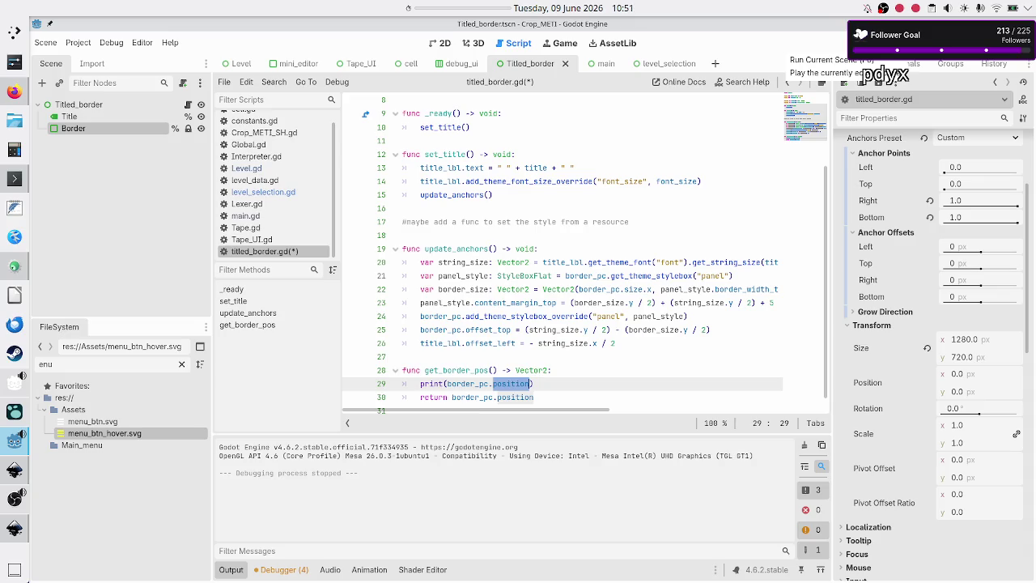
pyautogui.click(610, 185)
pyautogui.hotkey('ctrl', 's')
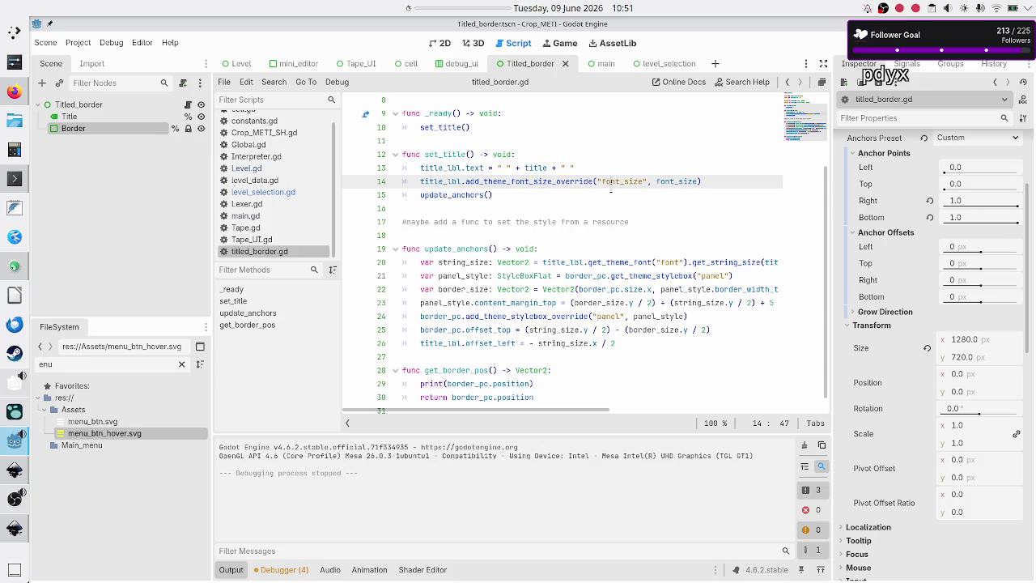
# - Run the level_selection scene with F6 and bring the editor back in front of the game
pyautogui.click(662, 65)
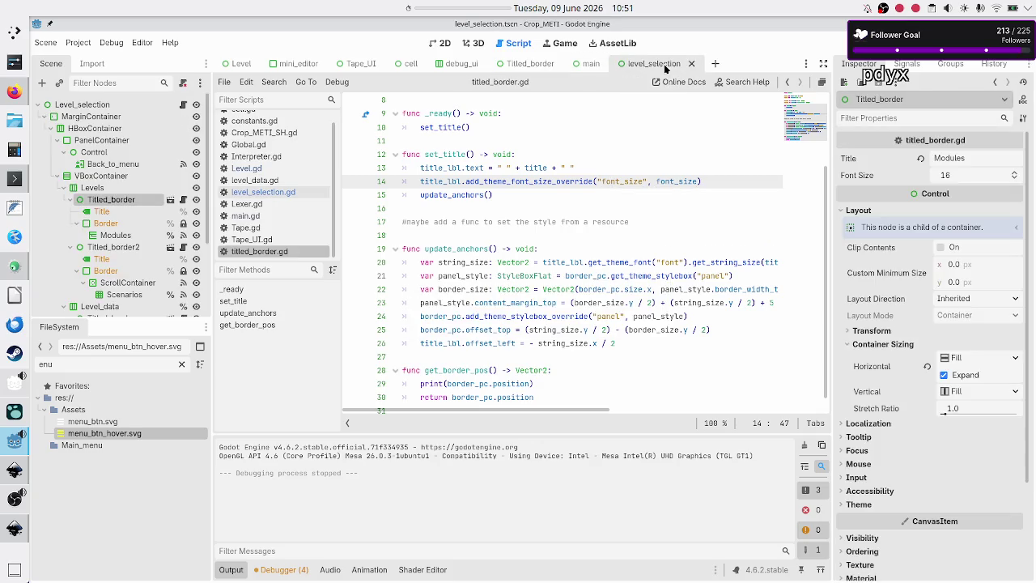
pyautogui.press('F6')
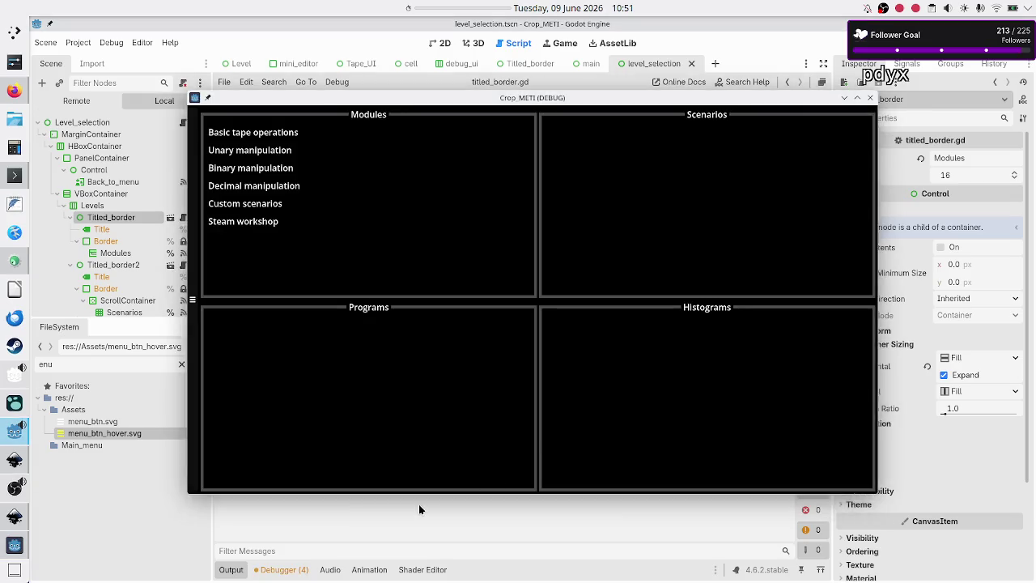
pyautogui.click(418, 504)
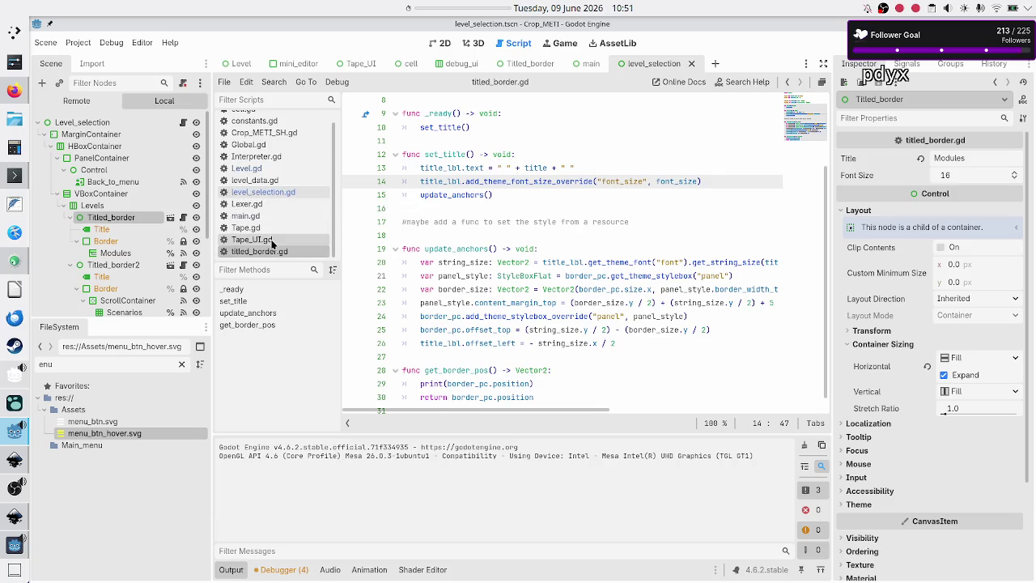
# - Add a get_border_pos() call at the end of update_anchors() in titled_border.gd
pyautogui.click(530, 63)
pyautogui.click(464, 384)
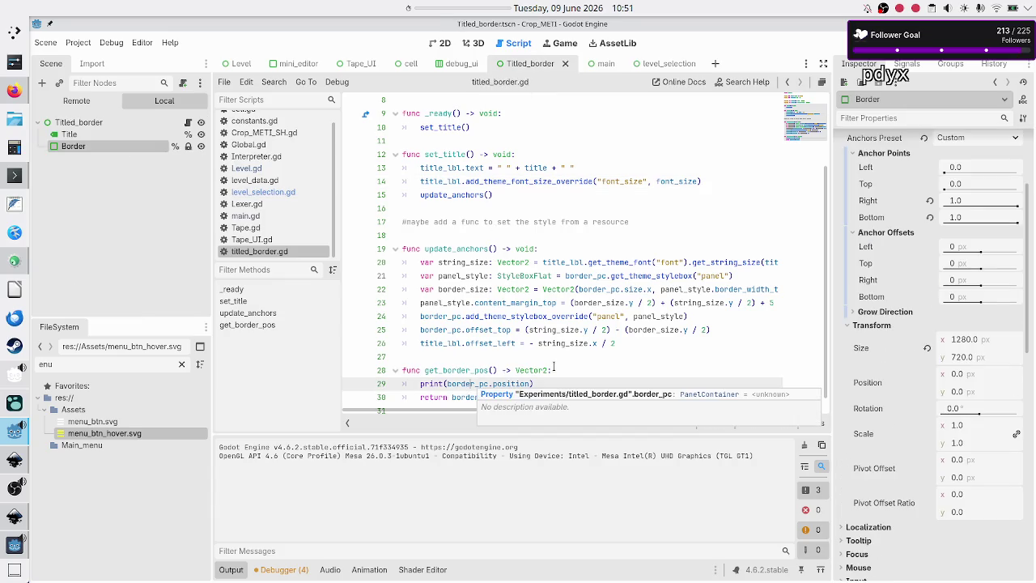
pyautogui.press('Up')
pyautogui.press('Up')
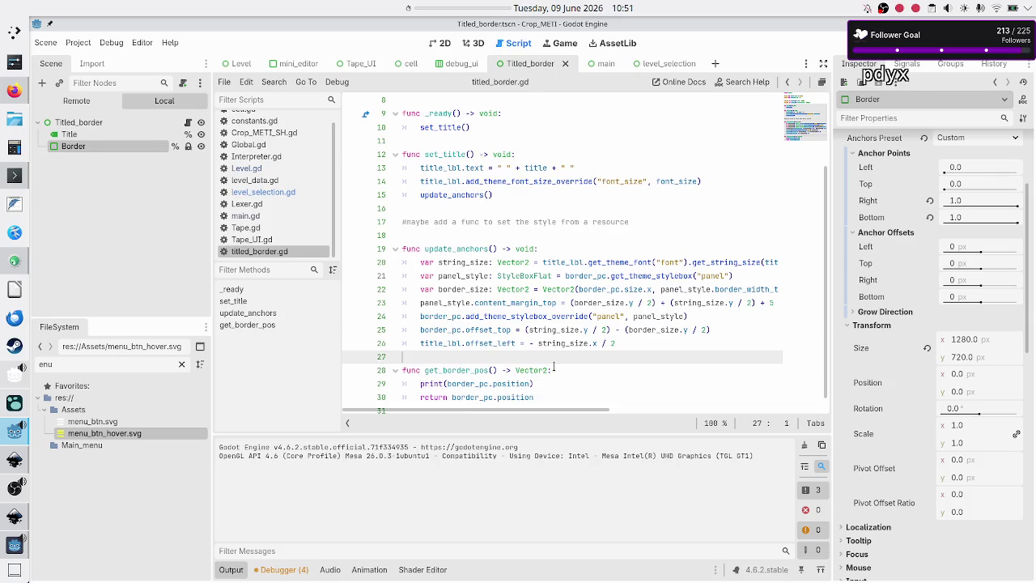
pyautogui.press('Up')
pyautogui.press('End')
pyautogui.press('Return')
pyautogui.write('get_bo')
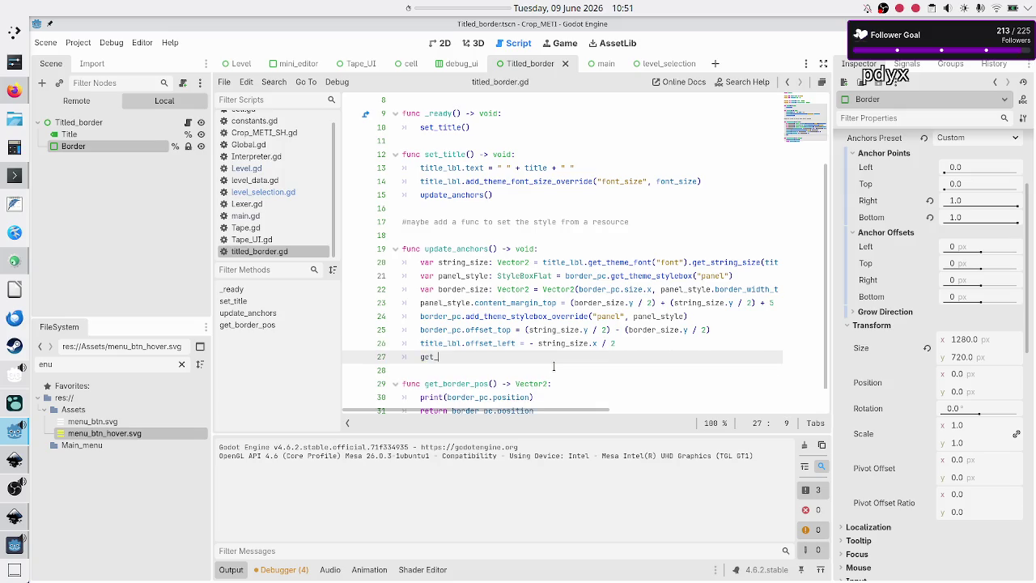
pyautogui.press('Return')
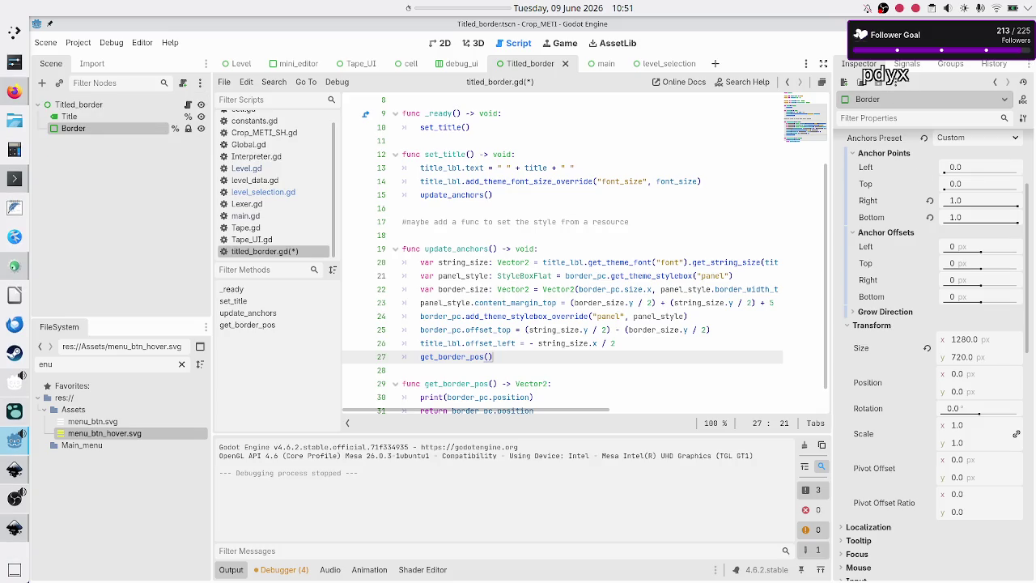
# - Save, run the game and open the level menu to print border positions (0.0, 9.0), then stop it
pyautogui.click(545, 203)
pyautogui.hotkey('ctrl', 's')
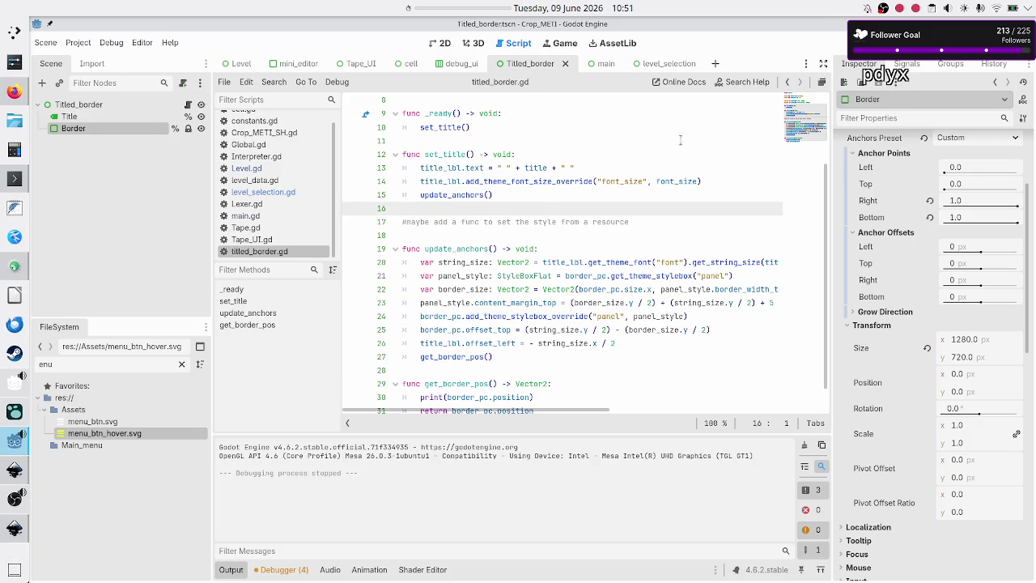
pyautogui.press('F5')
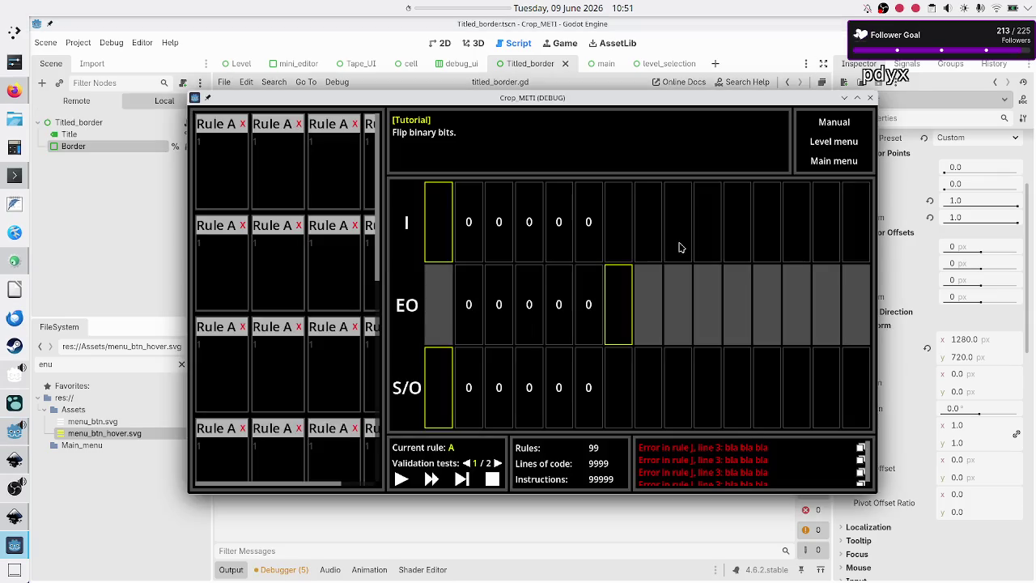
pyautogui.click(822, 144)
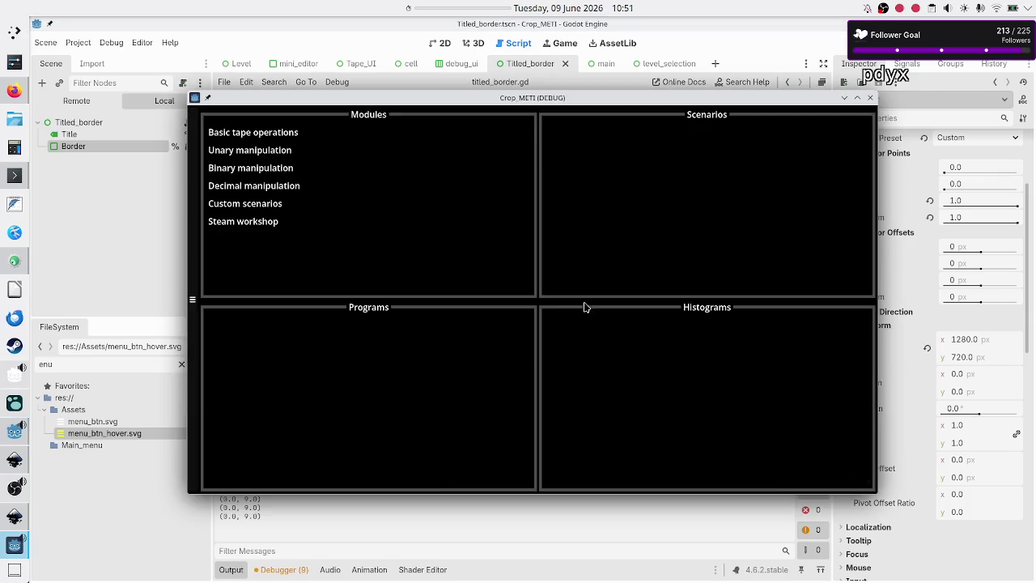
pyautogui.press('F8')
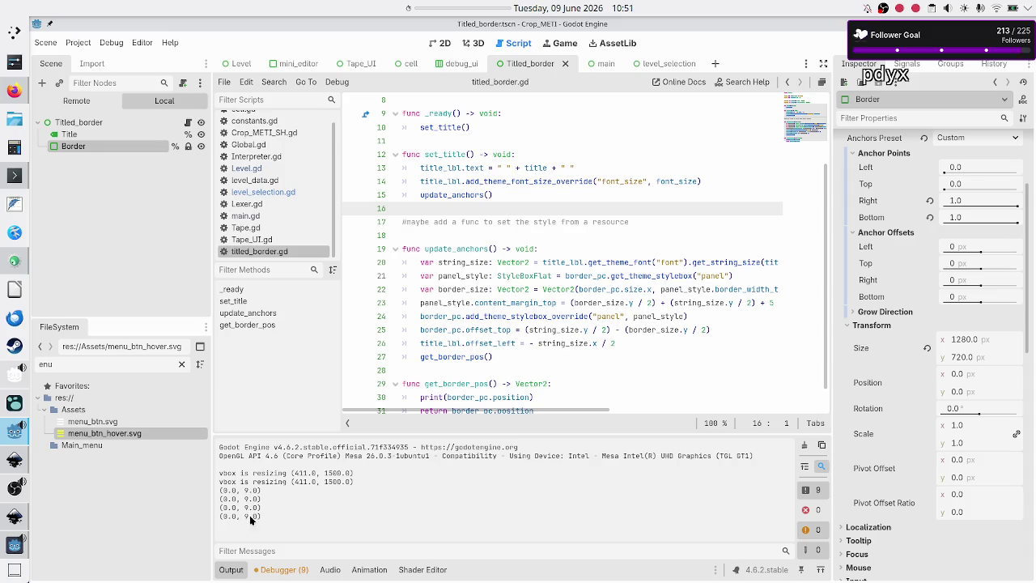
# - Delete the print(border_pc.position) line so get_border_pos() only returns border_pc.position
pyautogui.scroll(-1, 545, 358)
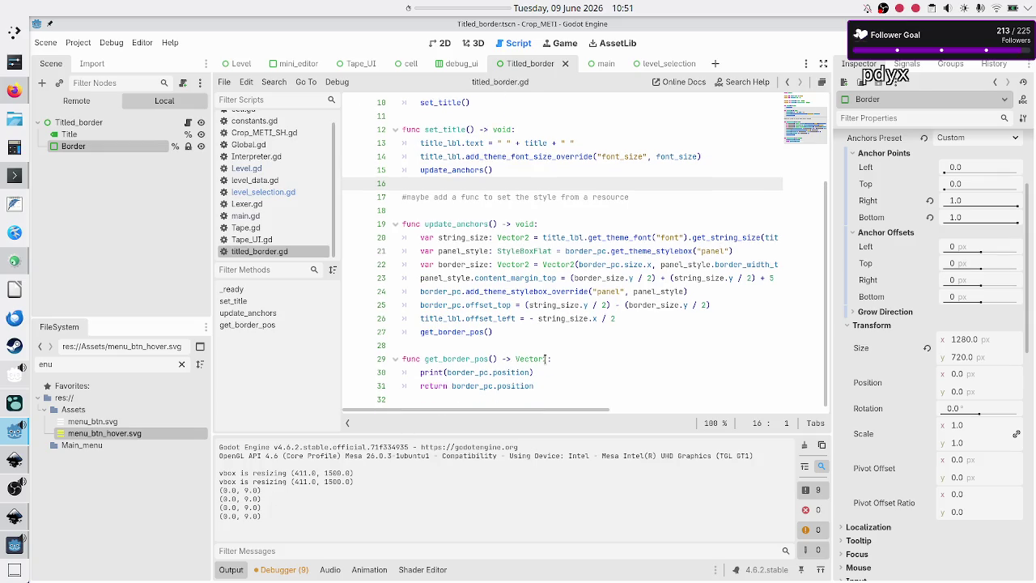
pyautogui.click(506, 359)
pyautogui.press('Up')
pyautogui.press('Down')
pyautogui.press('Down')
pyautogui.press('Down')
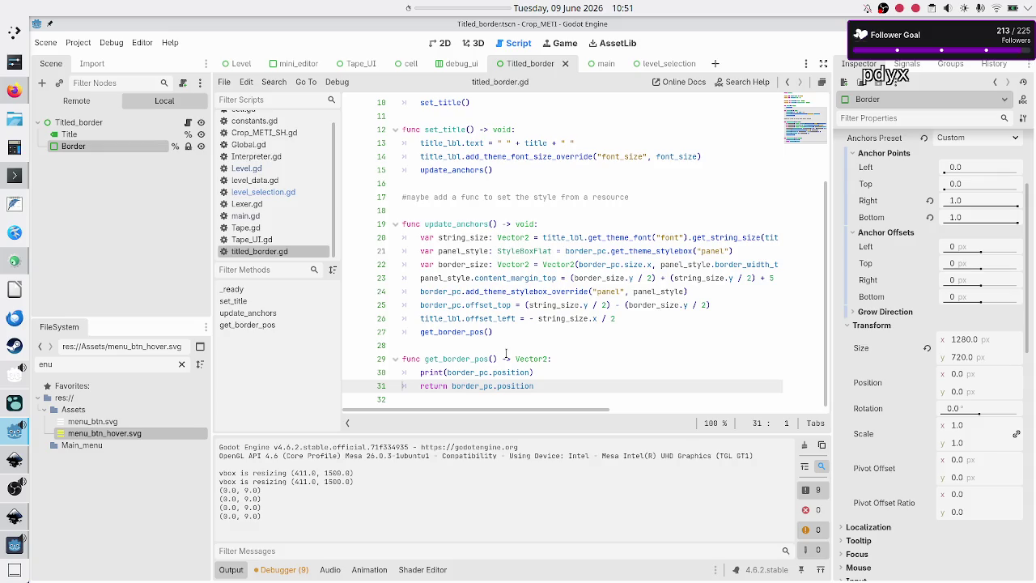
pyautogui.press('Up')
pyautogui.hotkey('shift', 'End')
pyautogui.press('BackSpace')
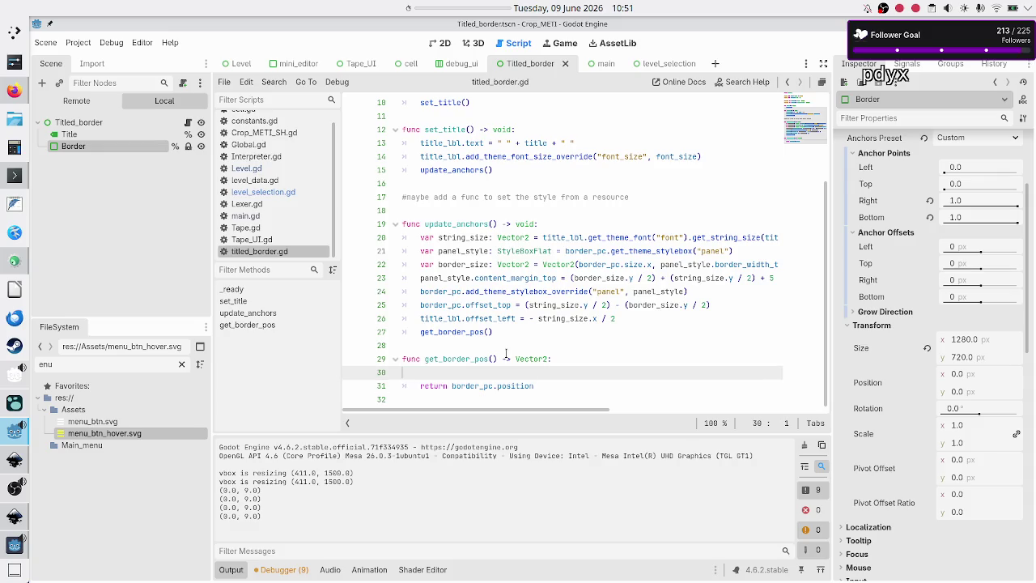
pyautogui.press('BackSpace')
pyautogui.press('Down')
pyautogui.press('Down')
pyautogui.press('BackSpace')
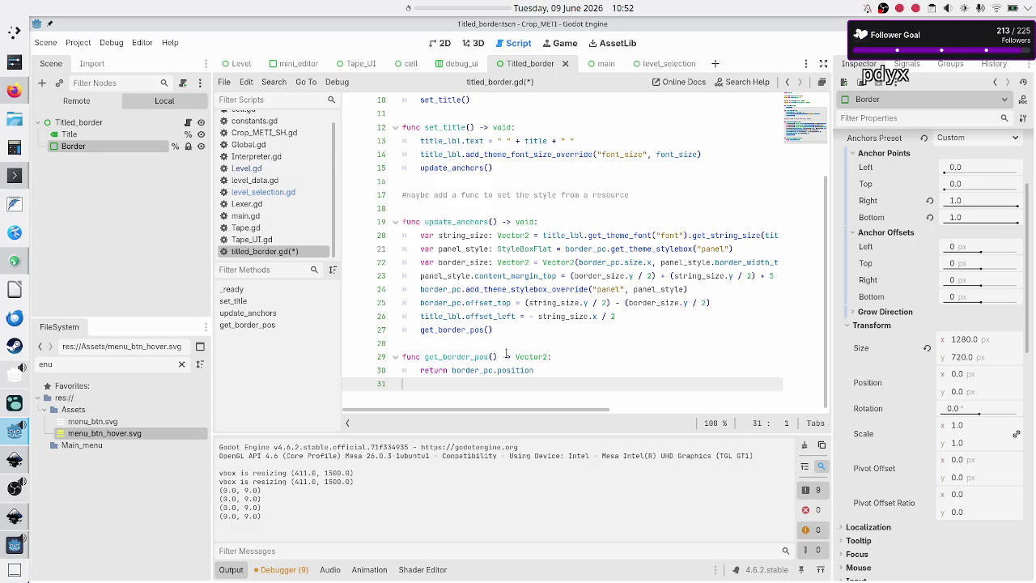
# - Save titled_border.gd and switch to the level_selection scene
pyautogui.hotkey('ctrl', 's')
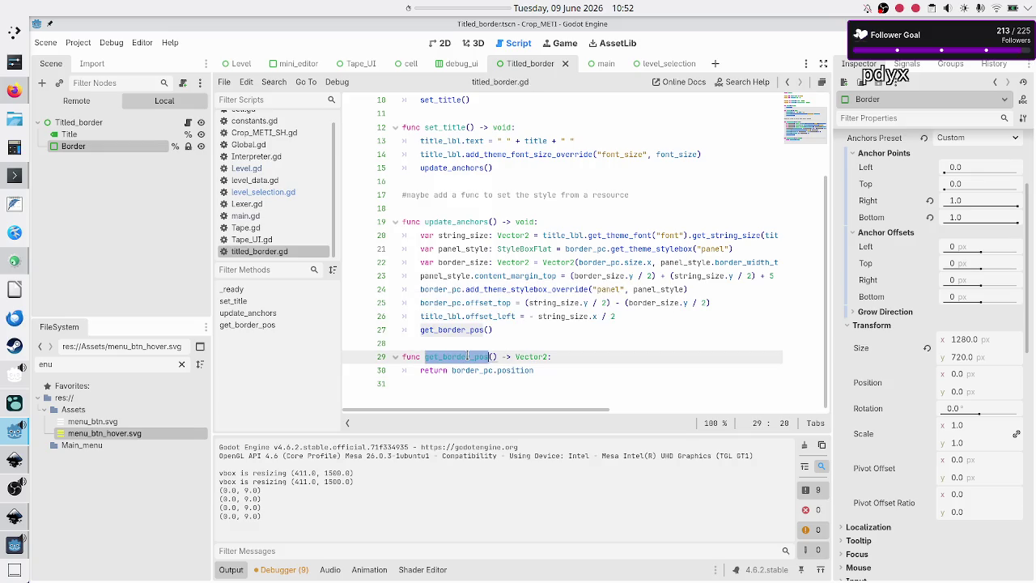
pyautogui.doubleClick(469, 356)
pyautogui.click(505, 344)
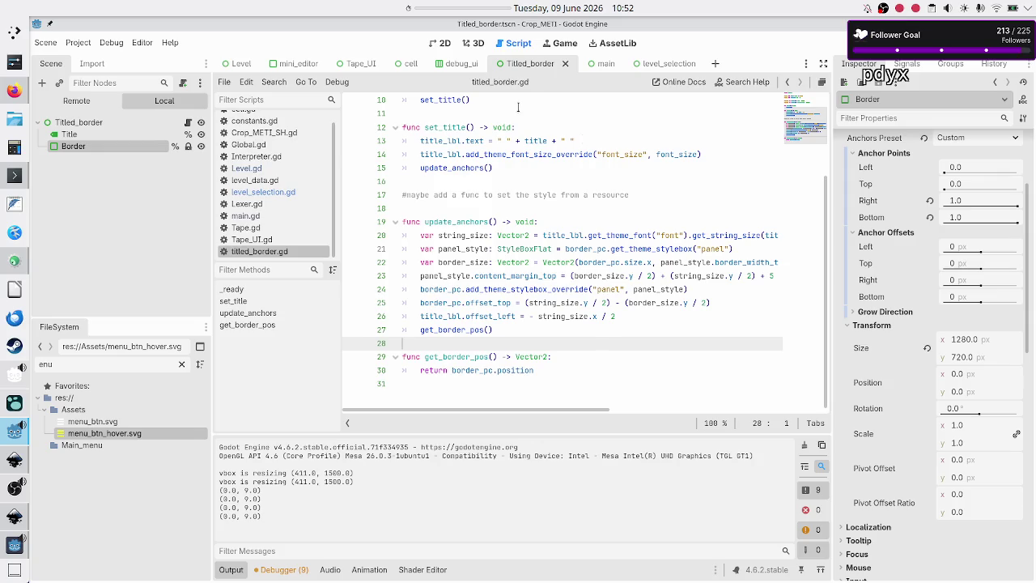
pyautogui.click(652, 65)
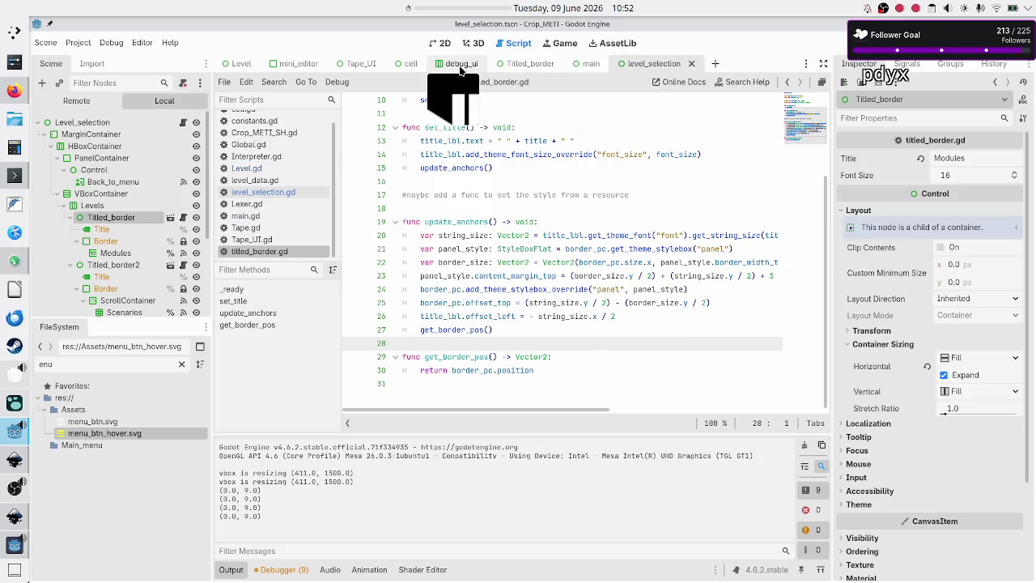
# - Review Titled_border2 and Titled_border in the 2D view, then open level_selection.gd
pyautogui.click(442, 44)
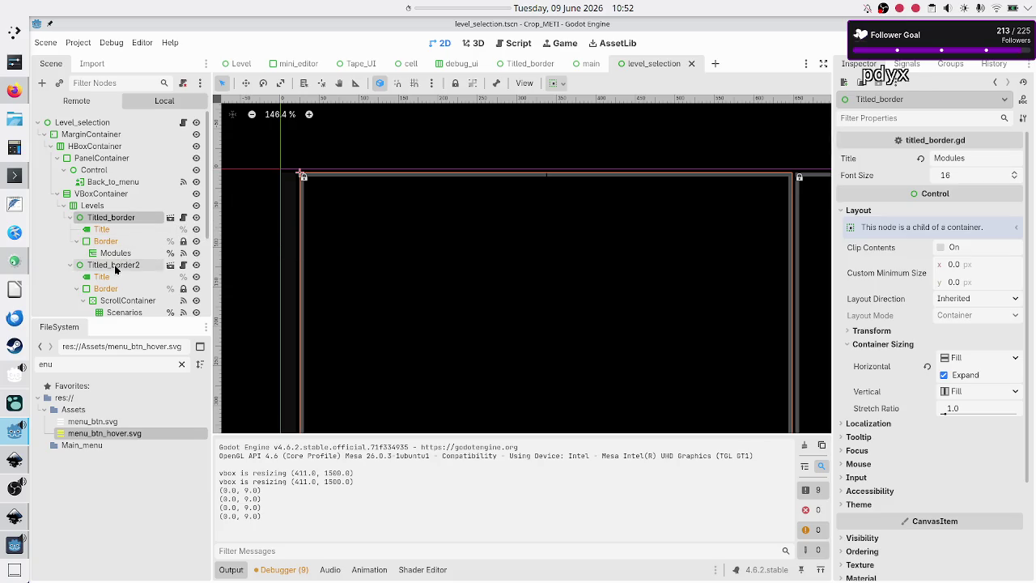
pyautogui.click(117, 264)
pyautogui.click(127, 218)
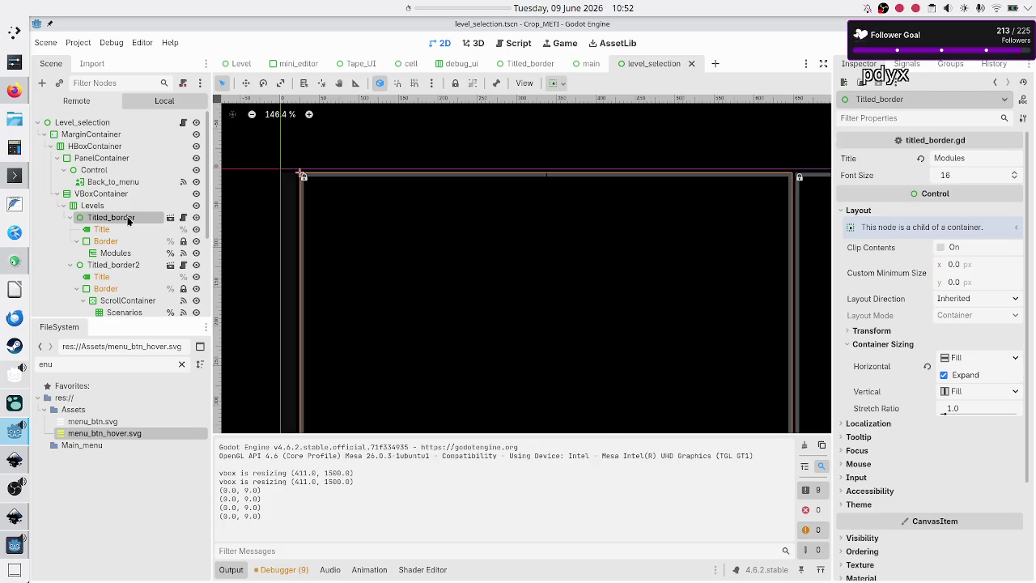
pyautogui.click(184, 123)
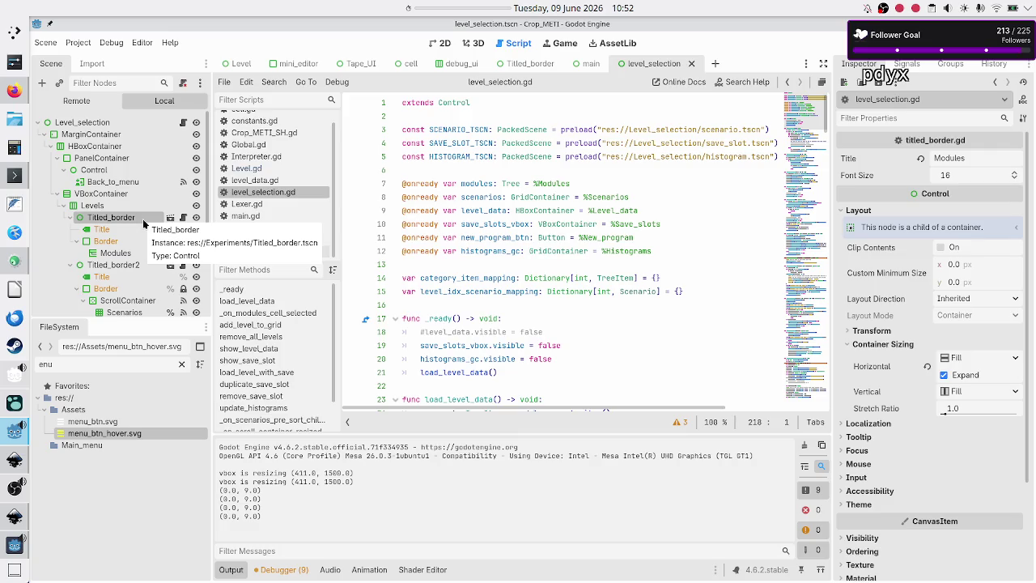
pyautogui.click(517, 301)
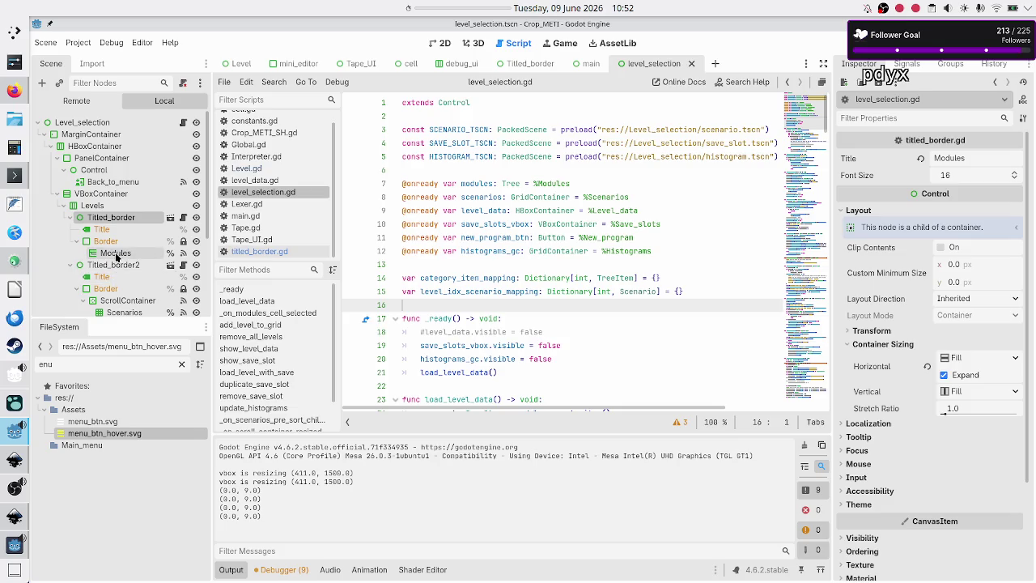
# - Inspect the Modules, Border and Titled_border nodes, then scroll toward the end of level_selection.gd
pyautogui.click(116, 254)
pyautogui.click(108, 243)
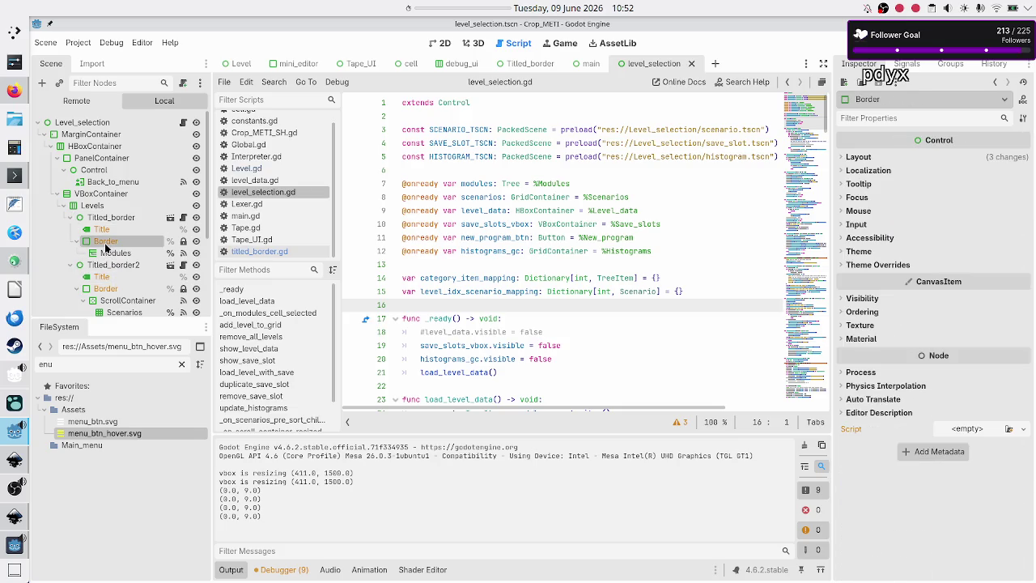
pyautogui.click(111, 219)
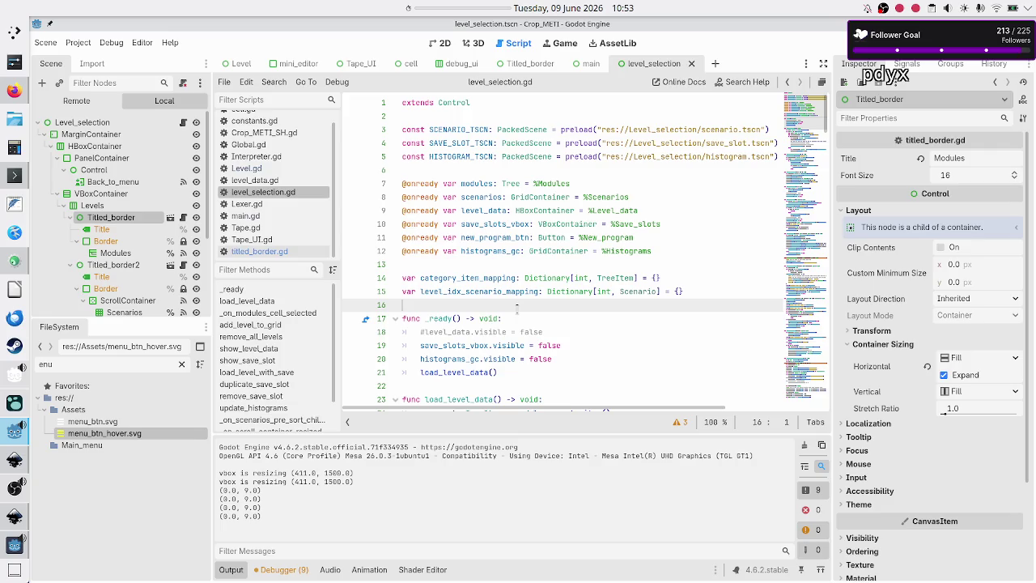
pyautogui.press('Down')
pyautogui.press('Down')
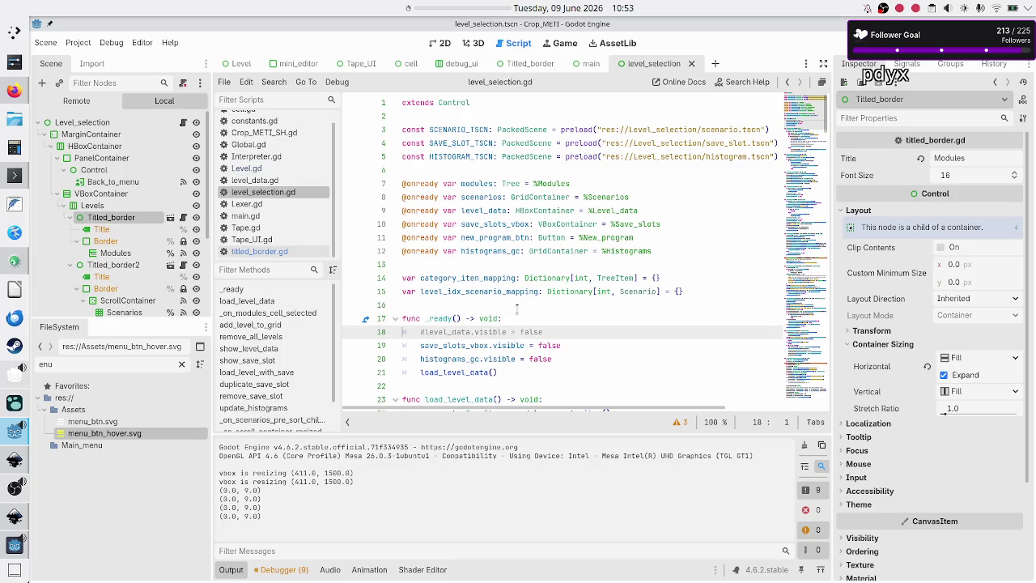
pyautogui.scroll(-20, 512, 338)
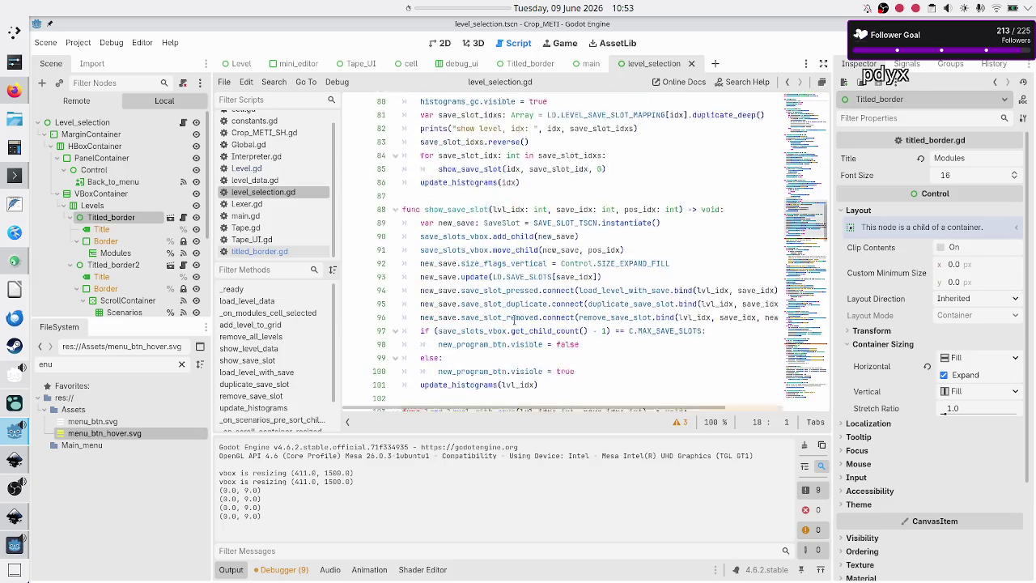
pyautogui.scroll(-20, 513, 338)
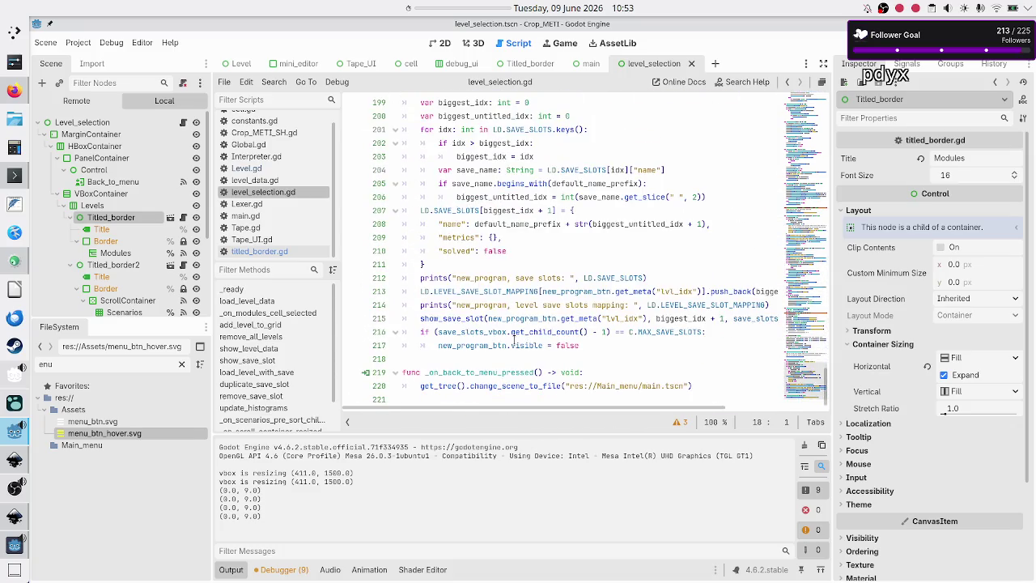
# - Declare func update_menu_btn_pos() -> void: above _on_back_to_menu_pressed with an empty body
pyautogui.click(495, 362)
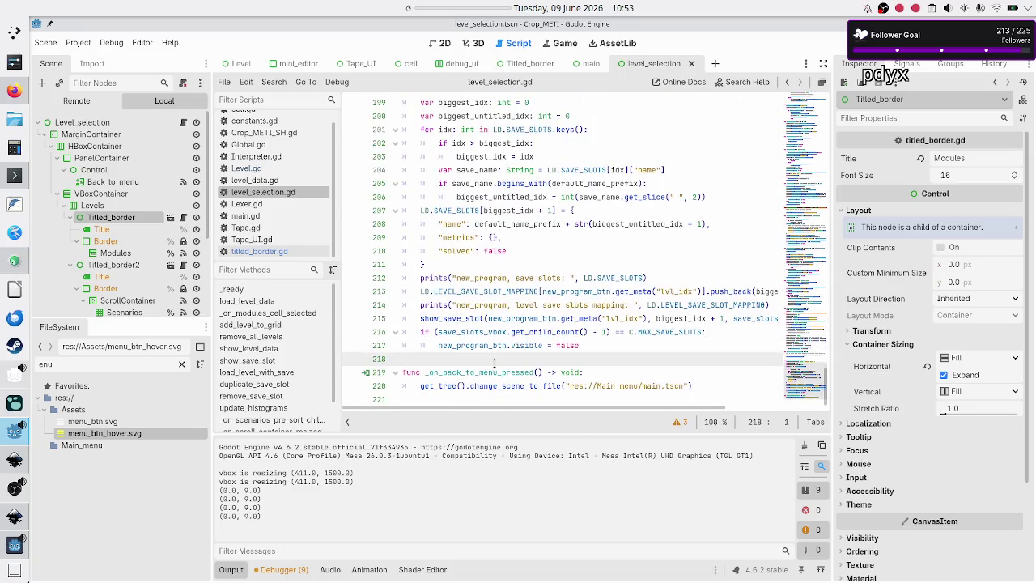
pyautogui.press('Return')
pyautogui.press('Return')
pyautogui.press('Up')
pyautogui.write('func get')
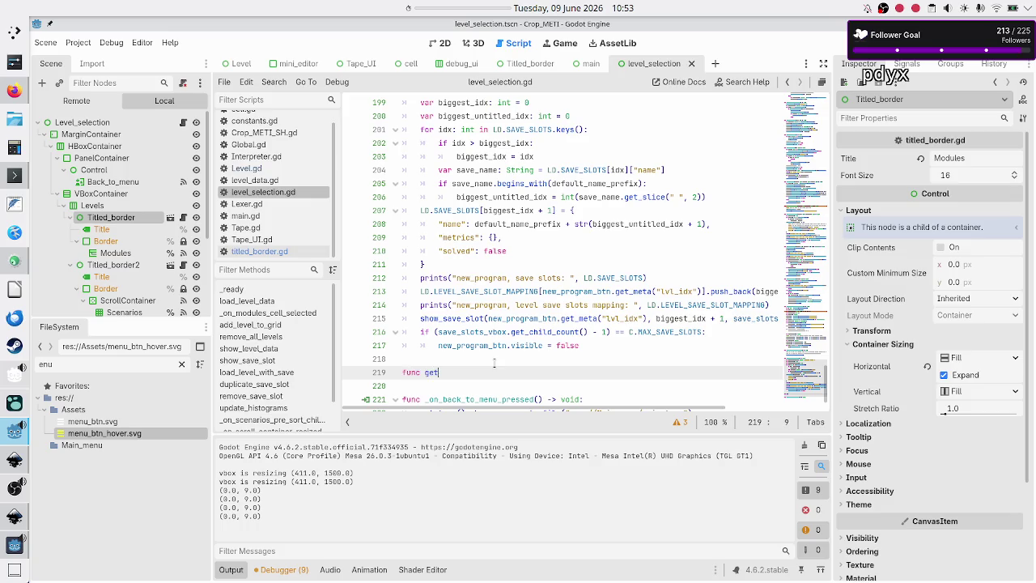
pyautogui.write('_')
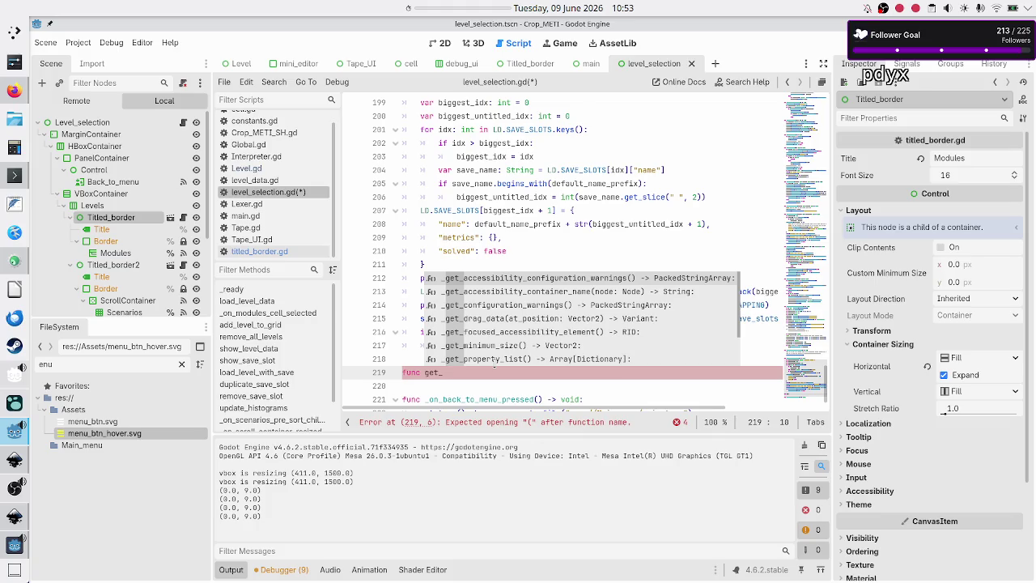
pyautogui.press('BackSpace')
pyautogui.press('BackSpace')
pyautogui.press('BackSpace')
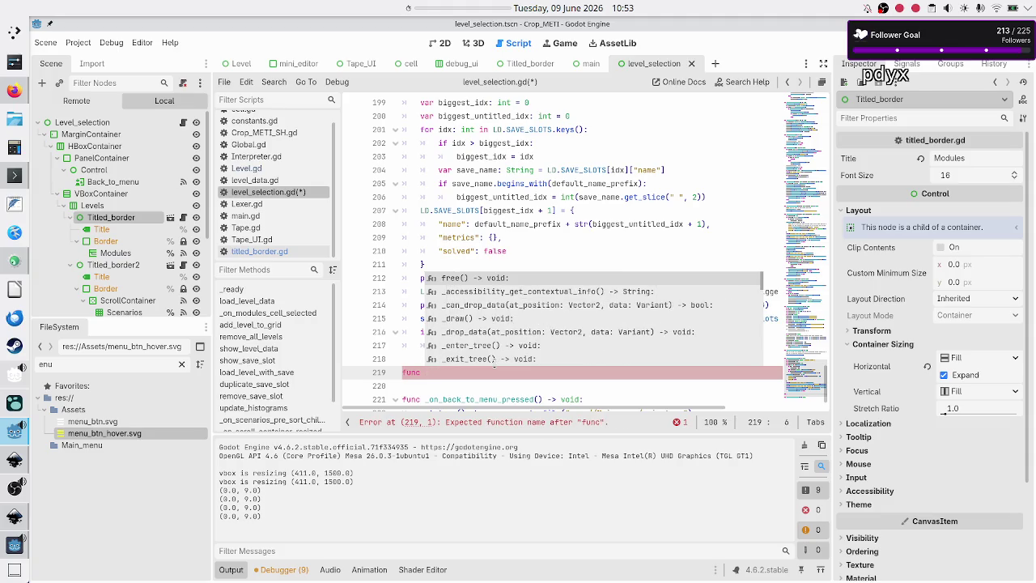
pyautogui.write('up')
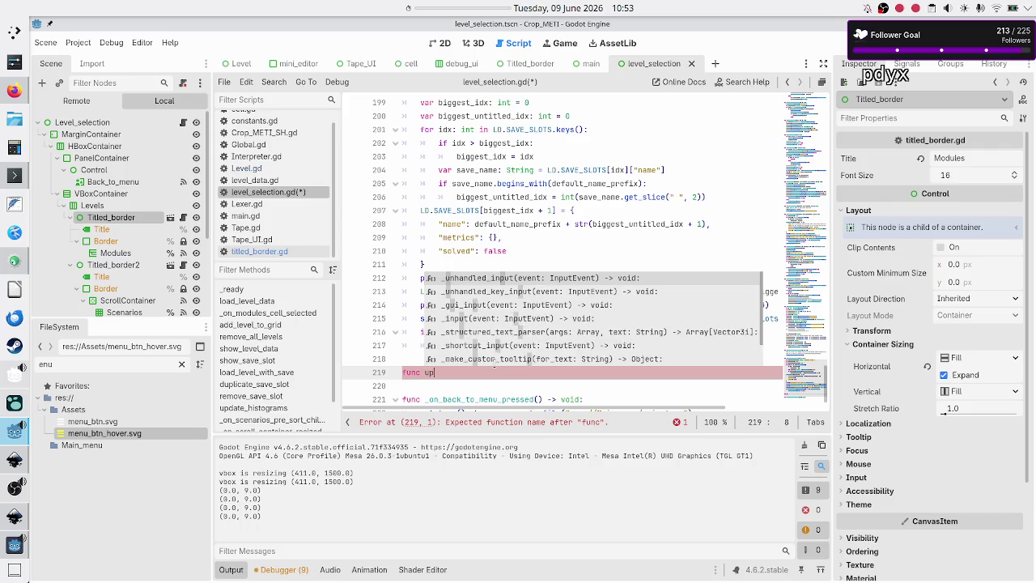
pyautogui.write('date_menu_')
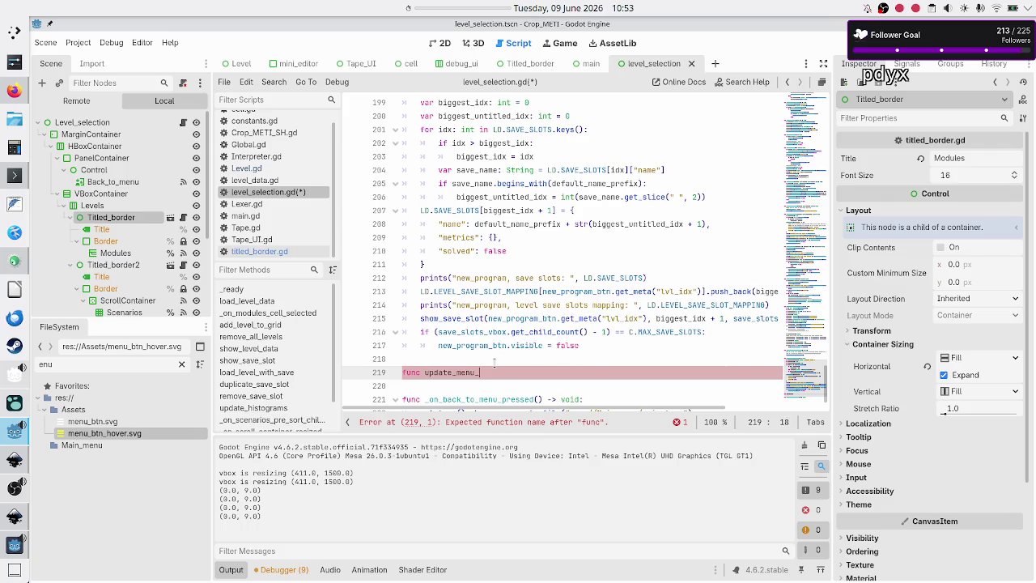
pyautogui.write('btn_pos')
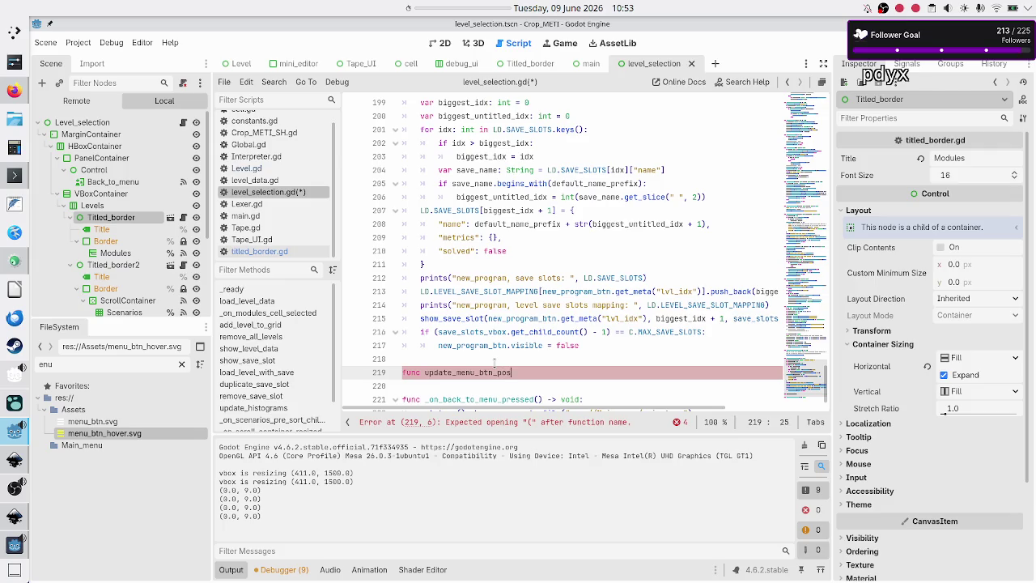
pyautogui.write('() -> v')
pyautogui.write('oid:')
pyautogui.press('Return')
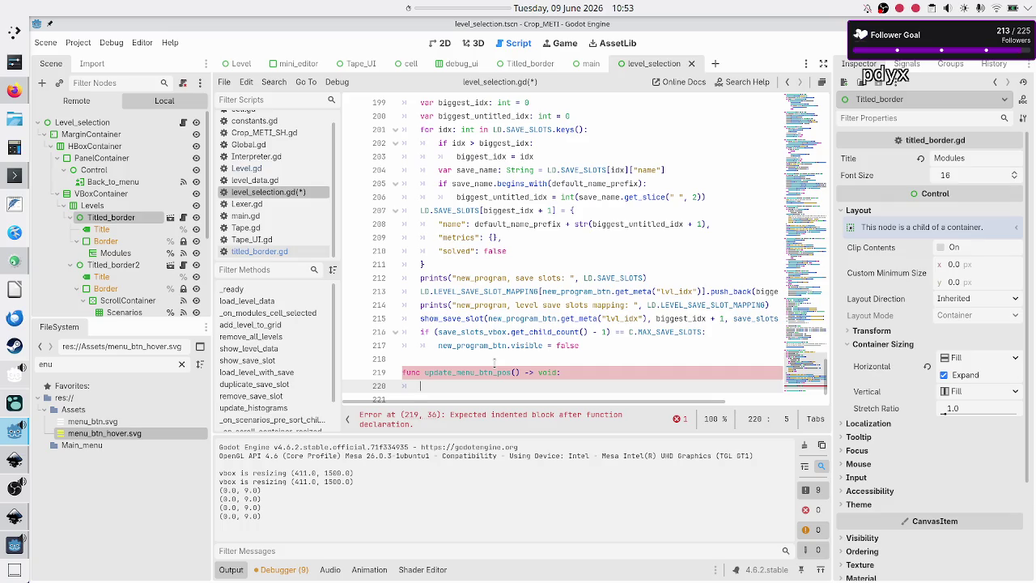
# - On line 220, declare border_offset: Vector2 = modules.get_parent().get_parent() using autocomplete
pyautogui.write('var ')
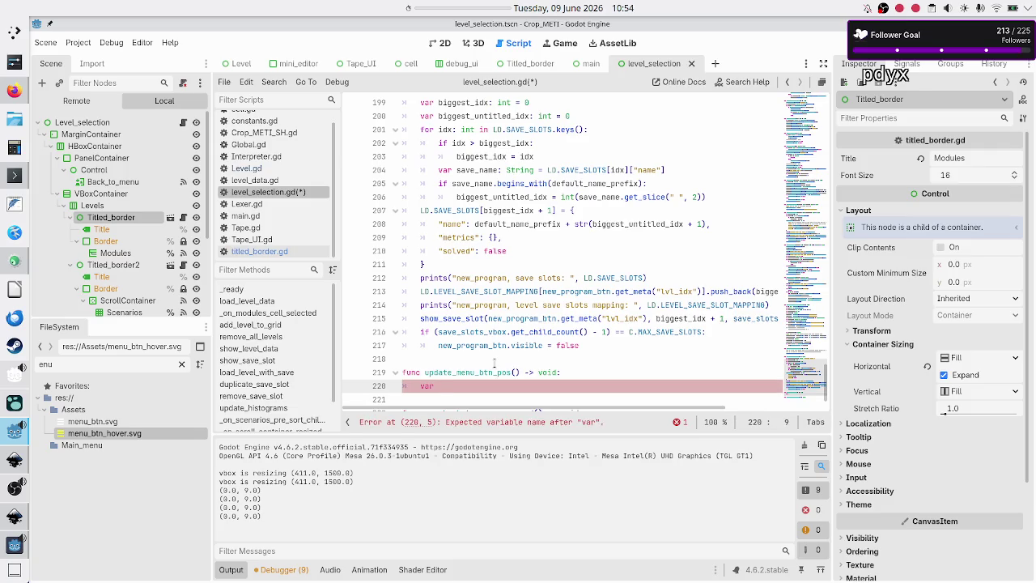
pyautogui.write('offse')
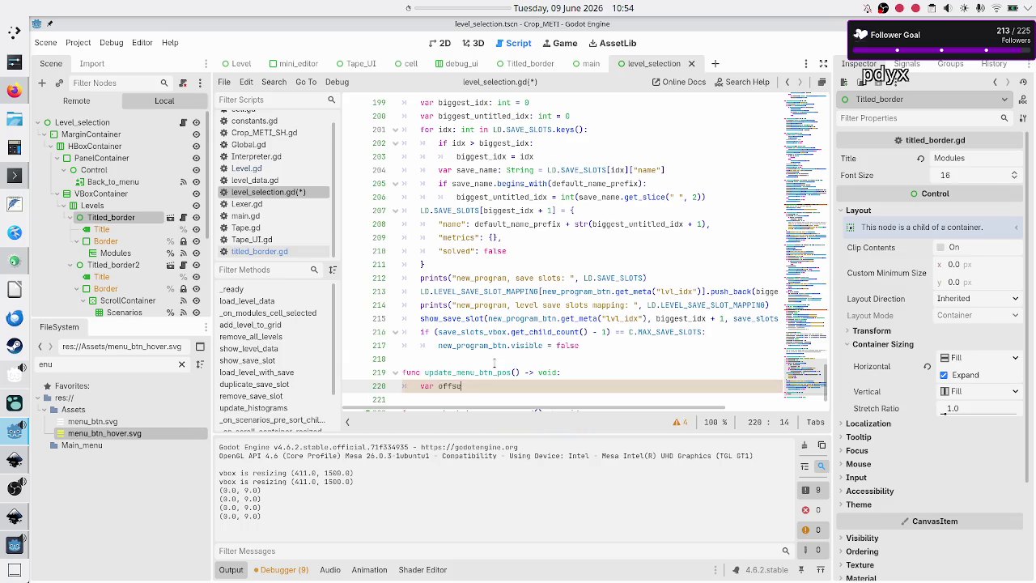
pyautogui.press('BackSpace')
pyautogui.press('BackSpace')
pyautogui.press('BackSpace')
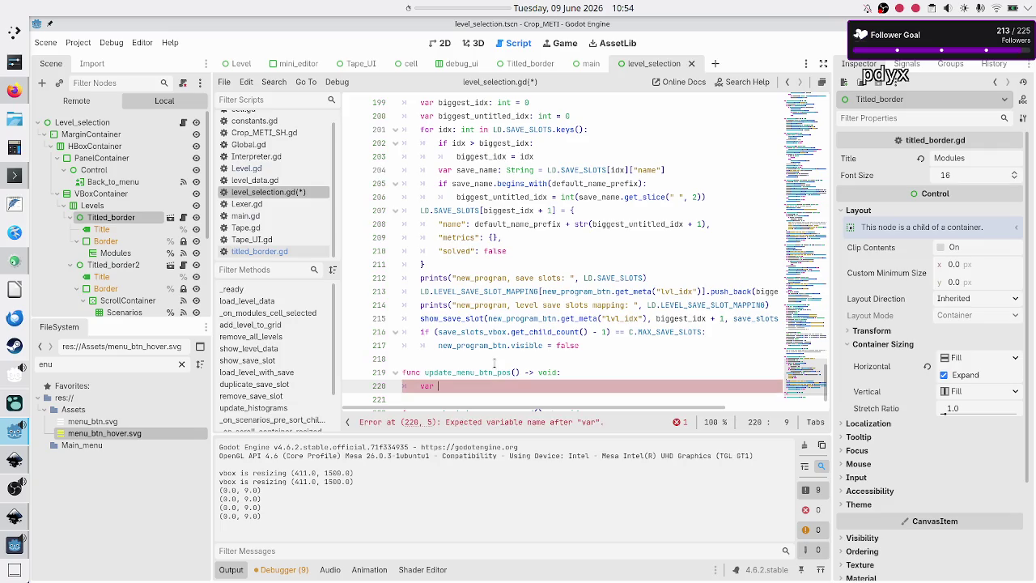
pyautogui.write('border_of')
pyautogui.write('fset: ')
pyautogui.write('Vector2')
pyautogui.write(' = ')
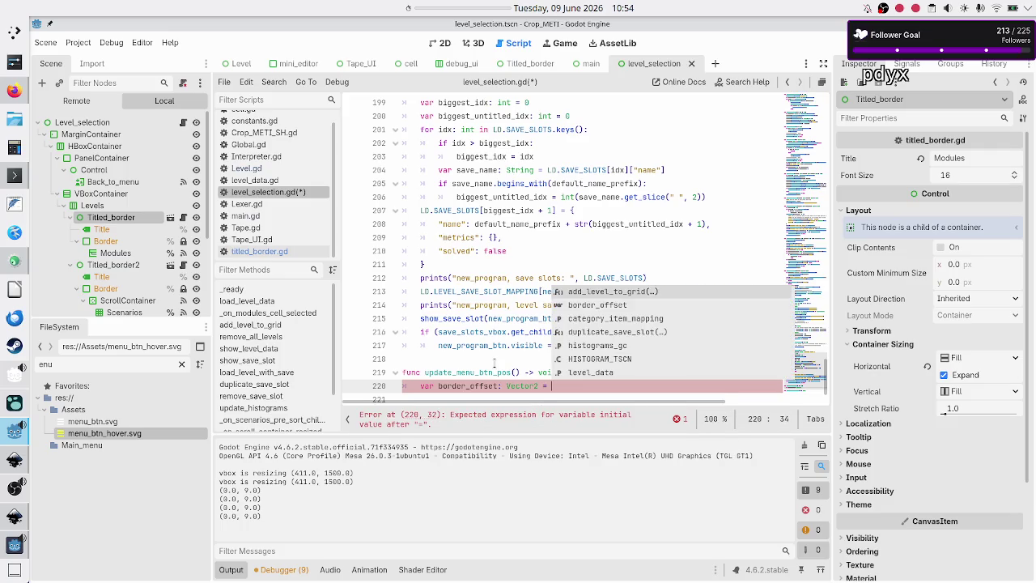
pyautogui.write('modules')
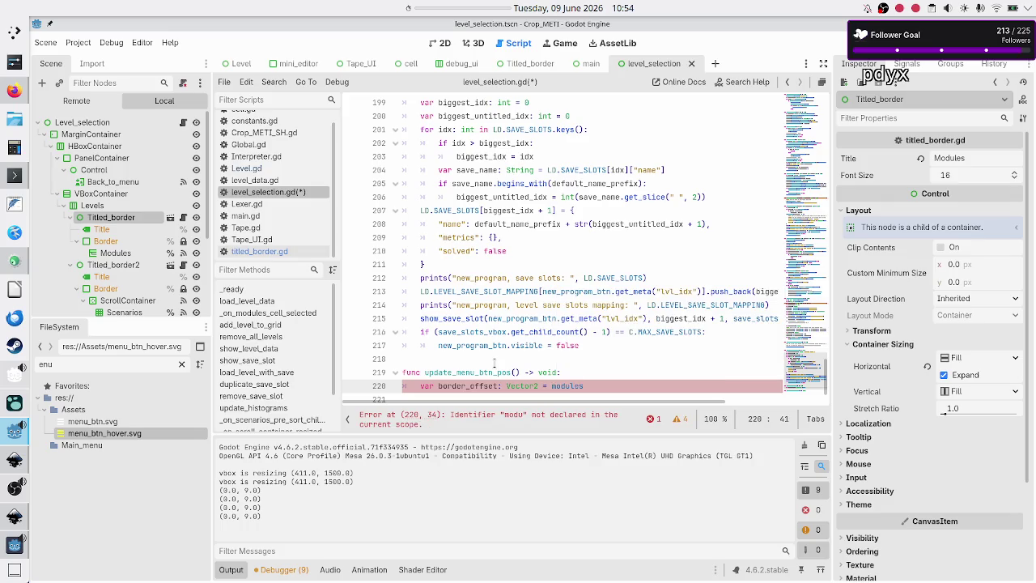
pyautogui.write('.get_par')
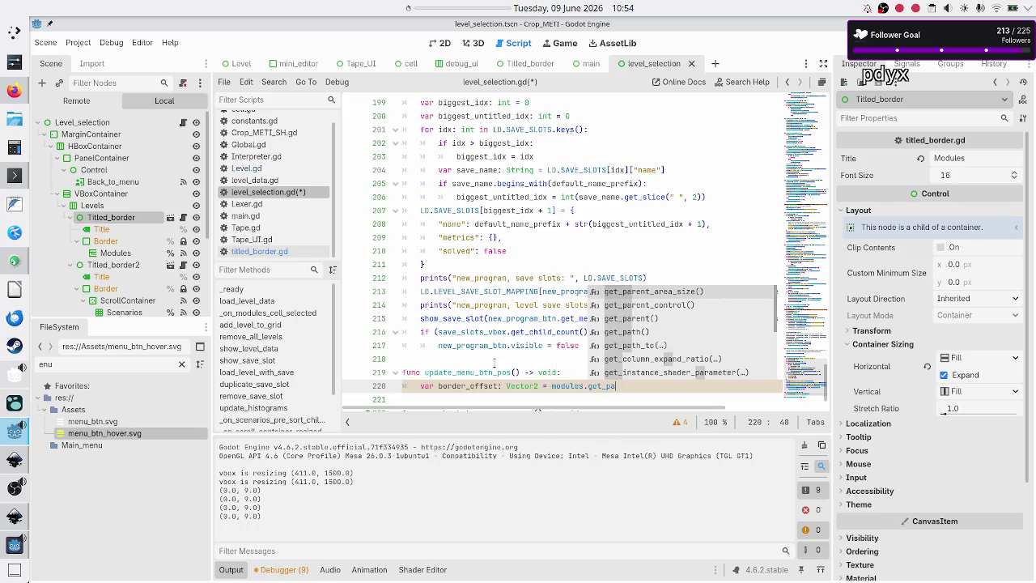
pyautogui.press('Down')
pyautogui.press('Down')
pyautogui.press('Return')
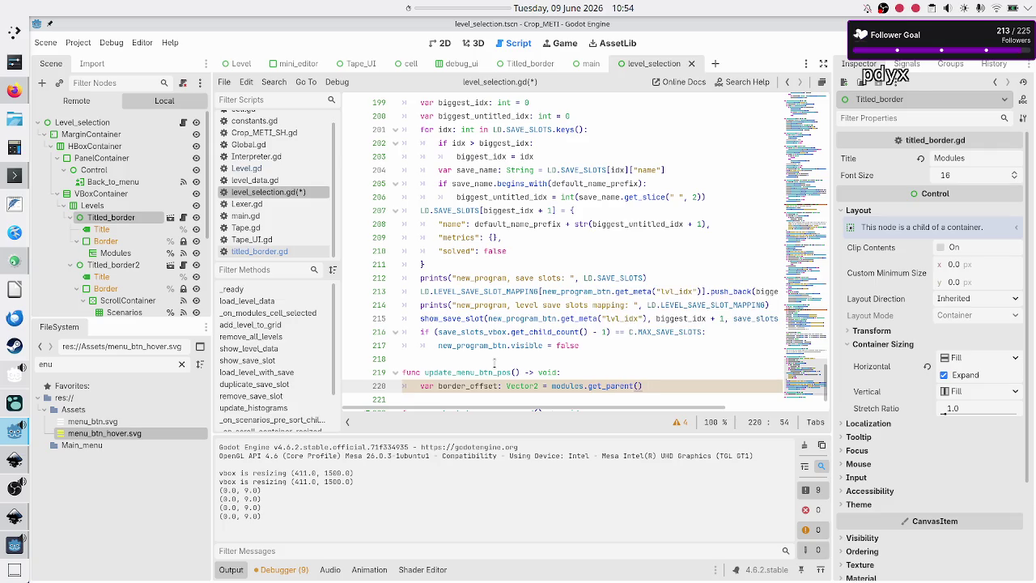
pyautogui.write('.get_par')
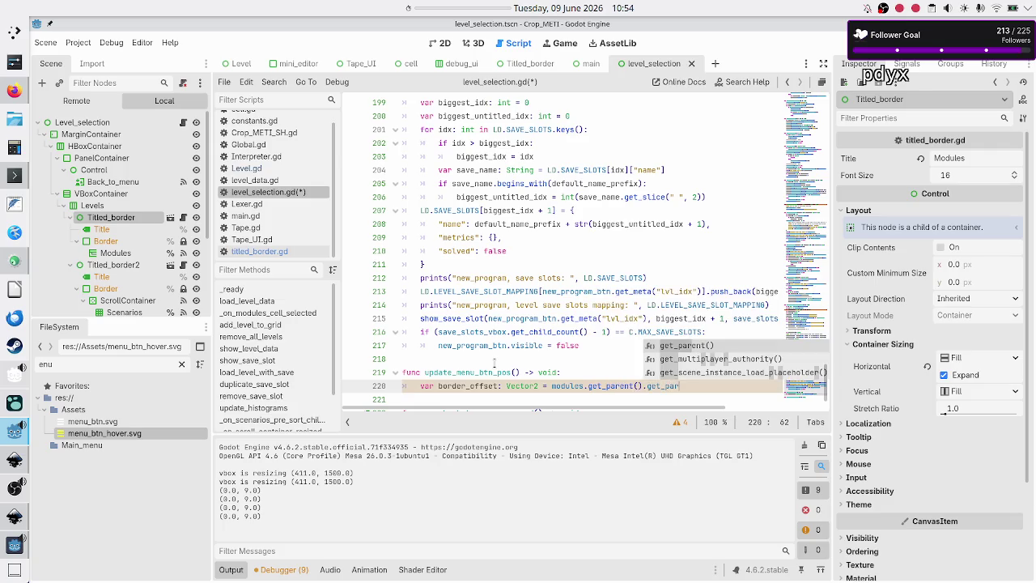
pyautogui.press('Return')
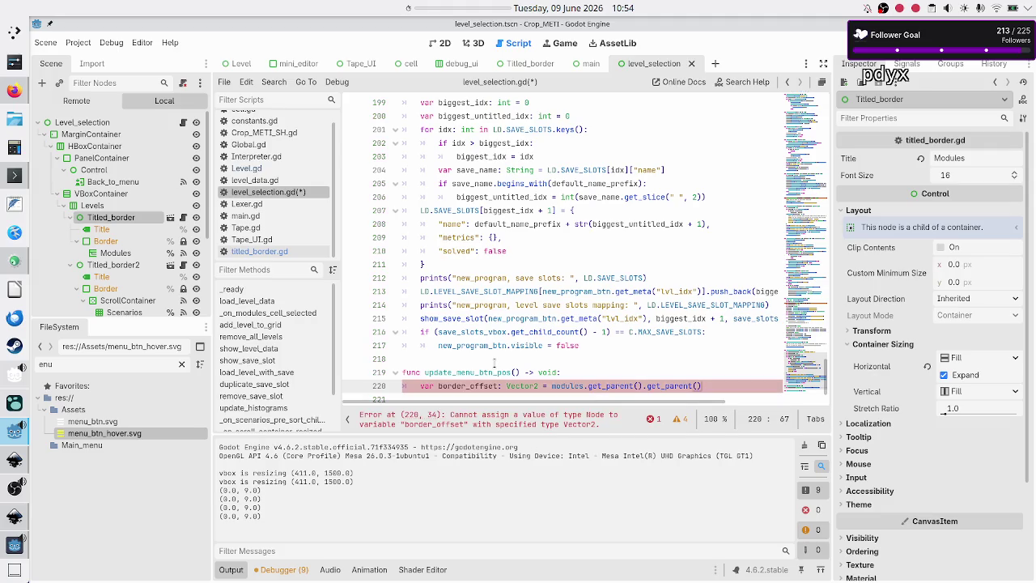
# - Wrap the modules expression in parentheses and begin an 'as Titl' type cast
pyautogui.write('.')
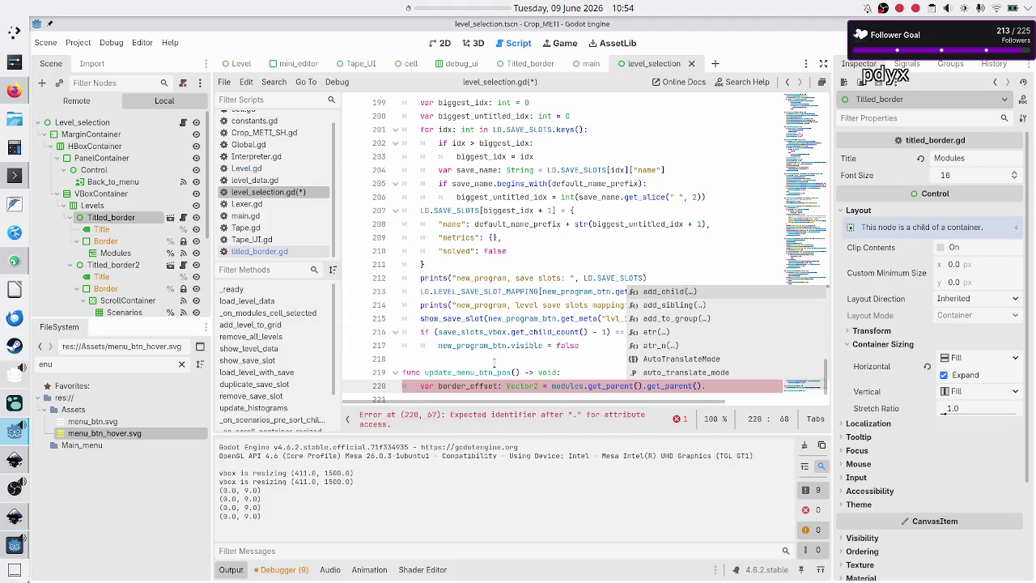
pyautogui.press('BackSpace')
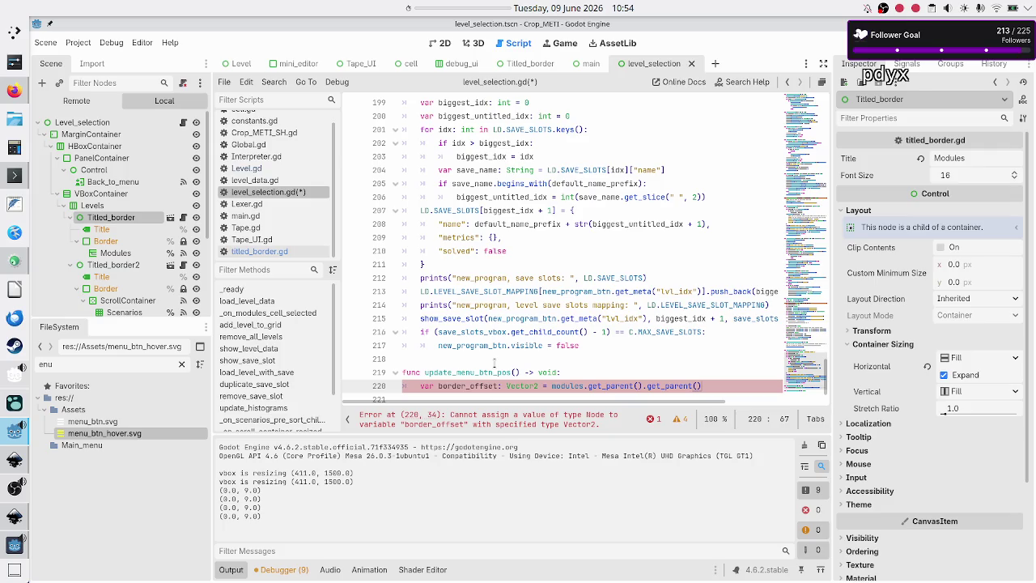
pyautogui.press('Left')
pyautogui.hotkey('ctrl', 'Left')
pyautogui.hotkey('ctrl', 'Left')
pyautogui.hotkey('ctrl', 'Left')
pyautogui.write('(')
pyautogui.press('Return')
pyautogui.press('BackSpace')
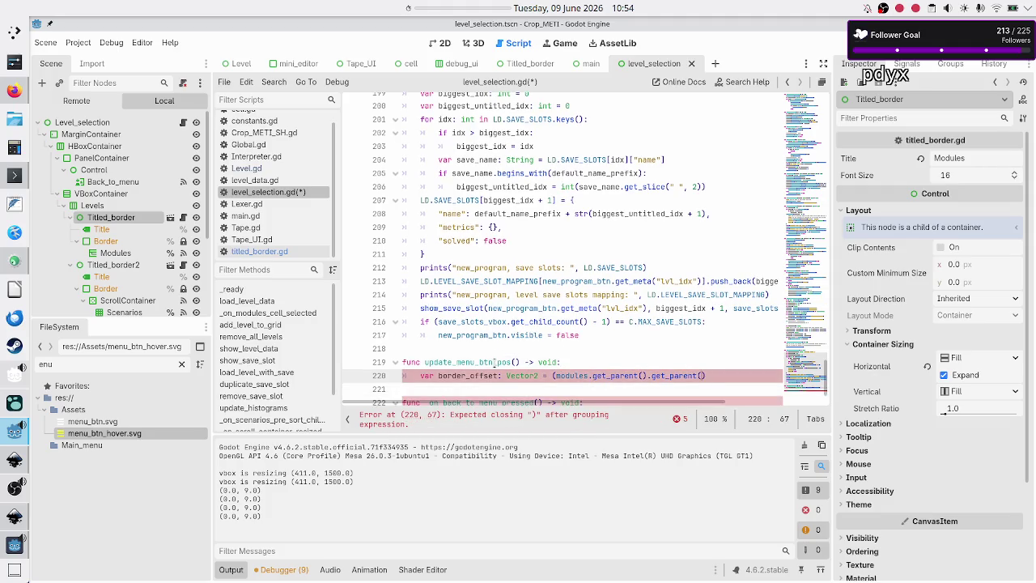
pyautogui.write(' as ')
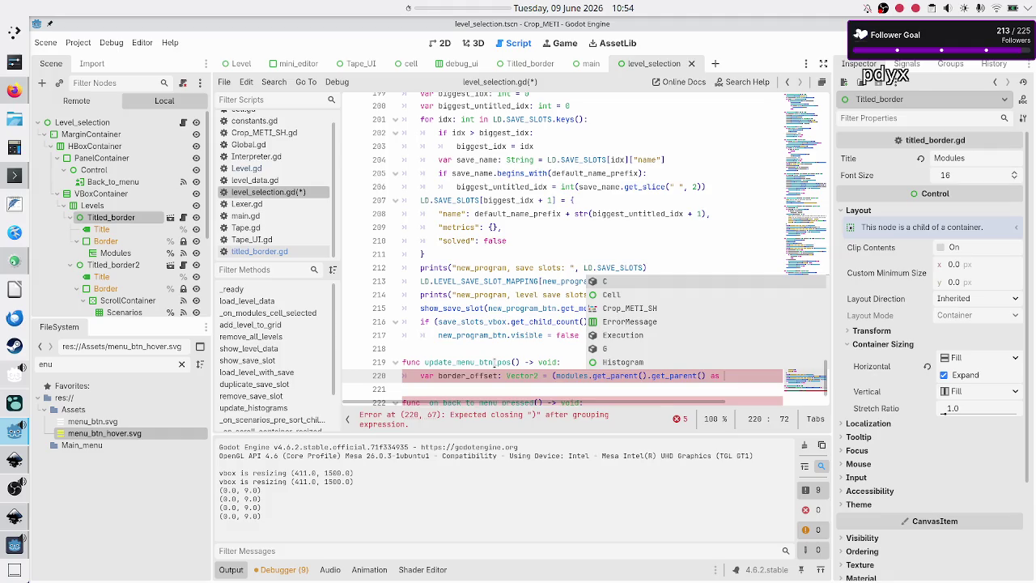
pyautogui.write('Titl')
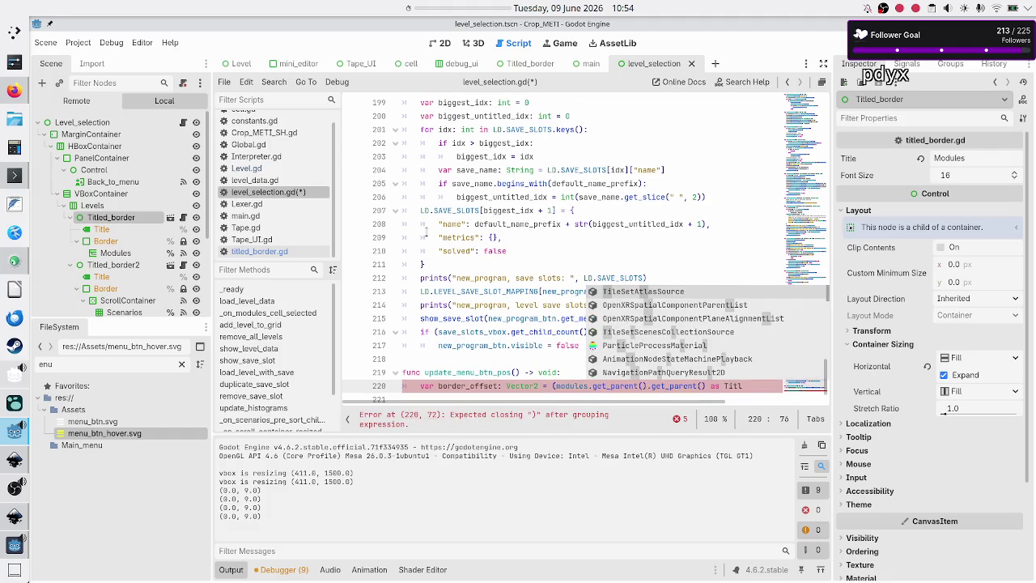
# - Check the exact get_border_pos name in the Titled_border scene's titled_border.gd, then return to level_selection.gd
pyautogui.click(519, 65)
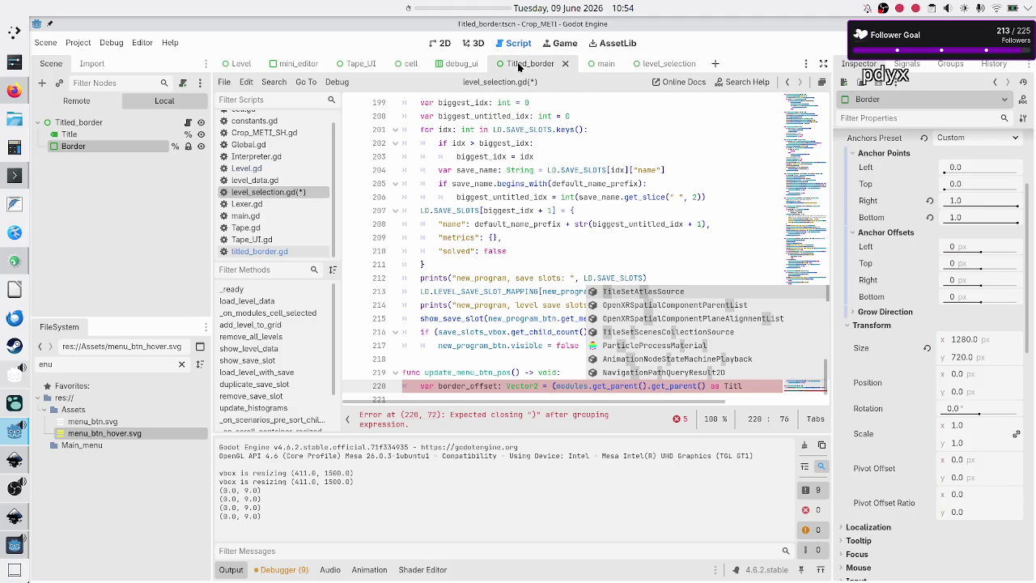
pyautogui.click(190, 123)
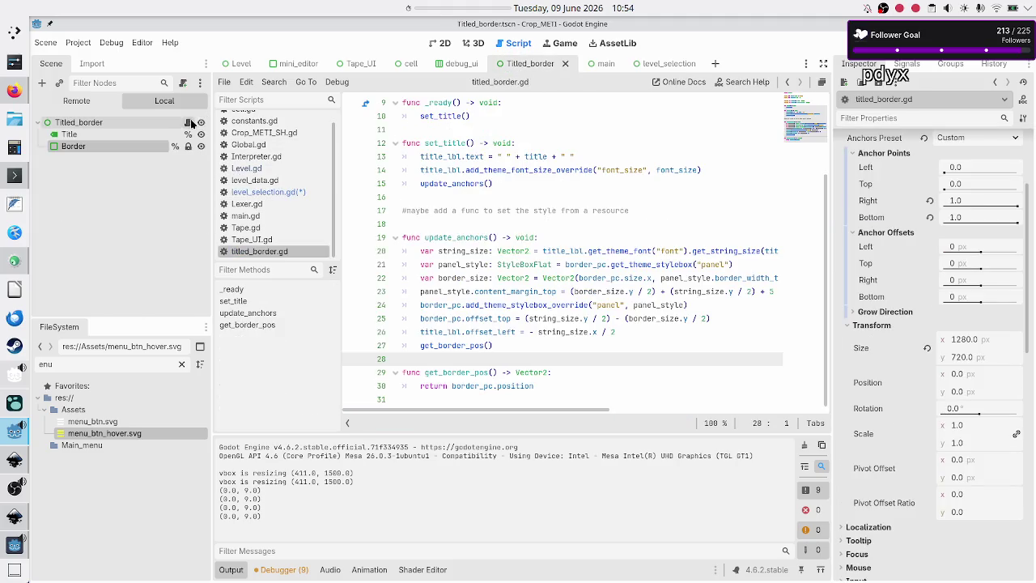
pyautogui.scroll(3, 457, 115)
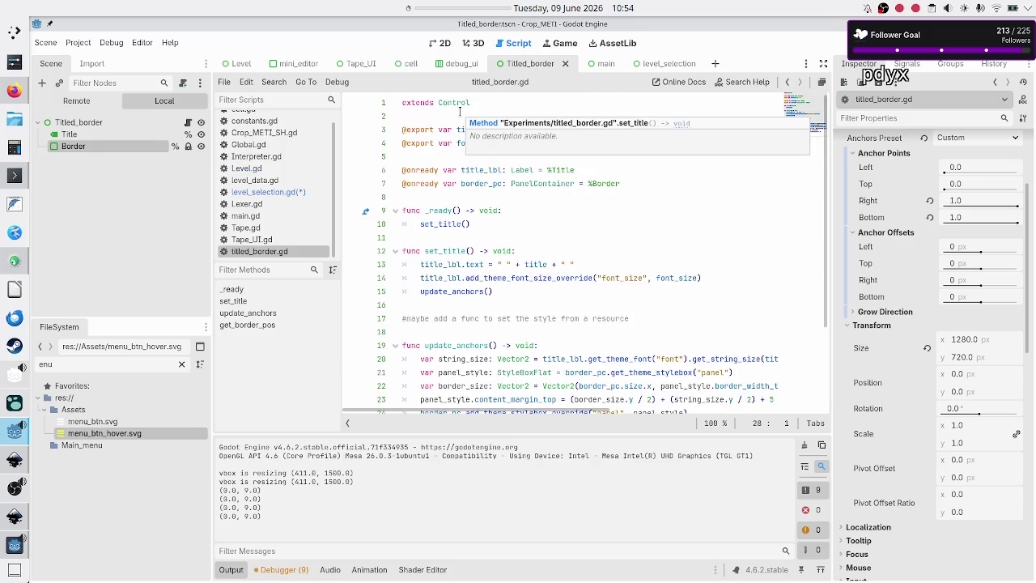
pyautogui.click(419, 100)
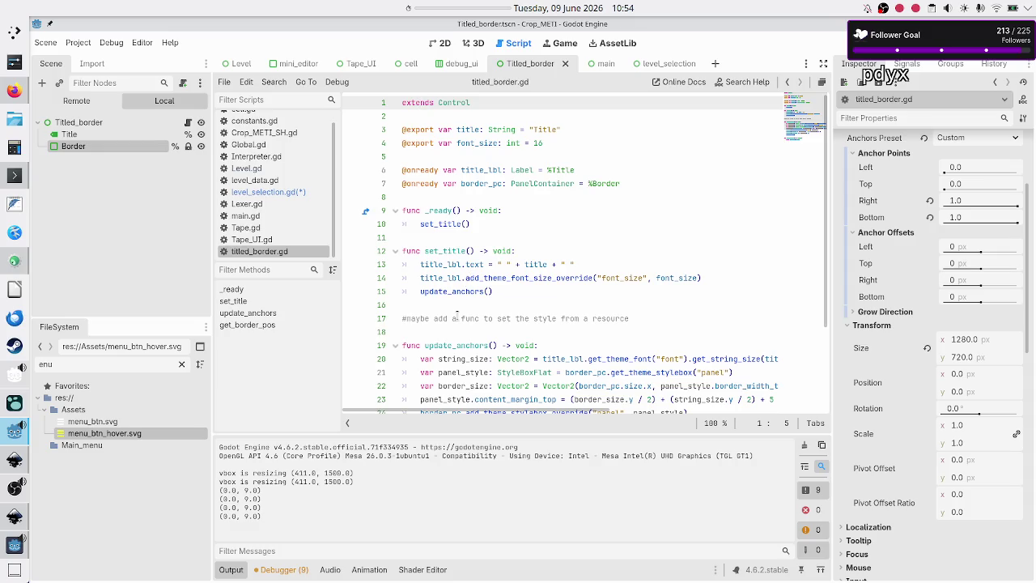
pyautogui.scroll(-3, 456, 313)
pyautogui.doubleClick(451, 372)
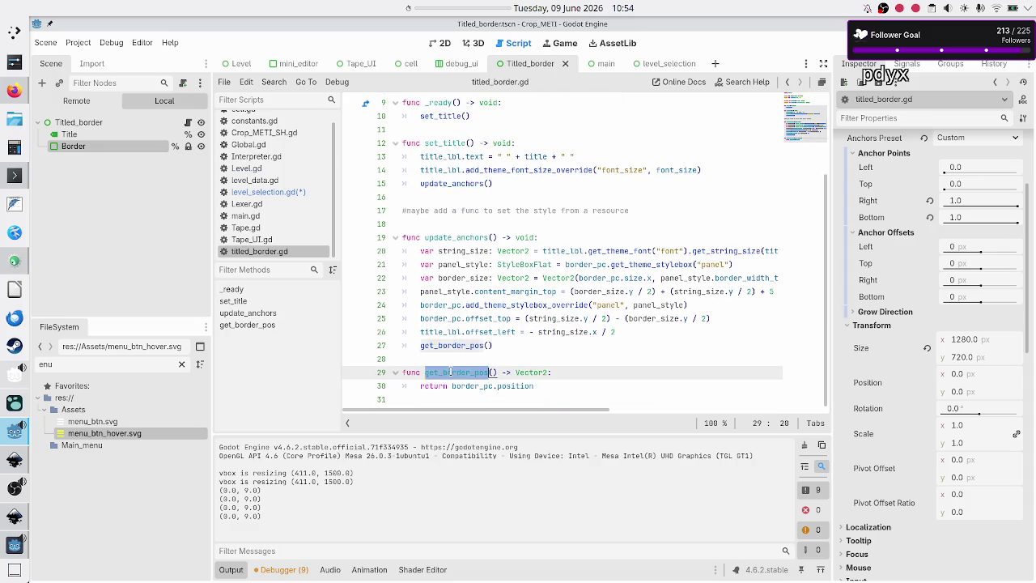
pyautogui.click(297, 192)
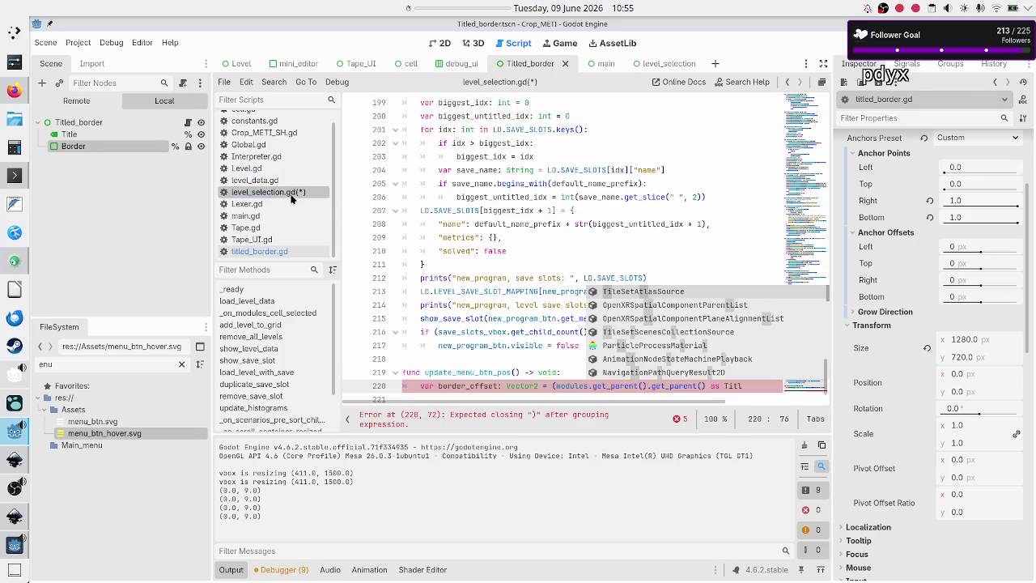
# - Drop the parenthesis and unfinished cast, and append .get_border_pos() to the get_parent() chain
pyautogui.click(558, 385)
pyautogui.press('BackSpace')
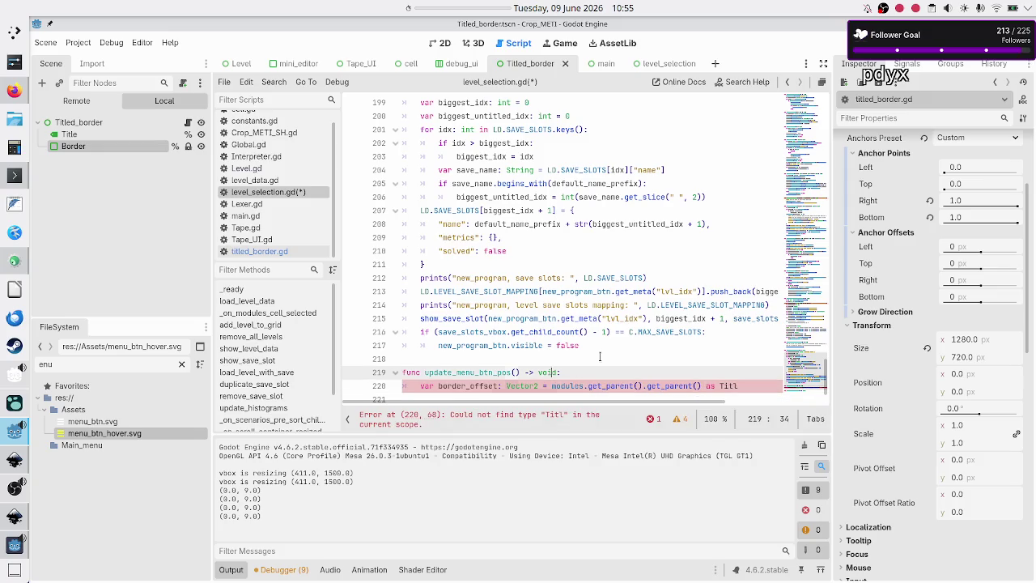
pyautogui.press('End')
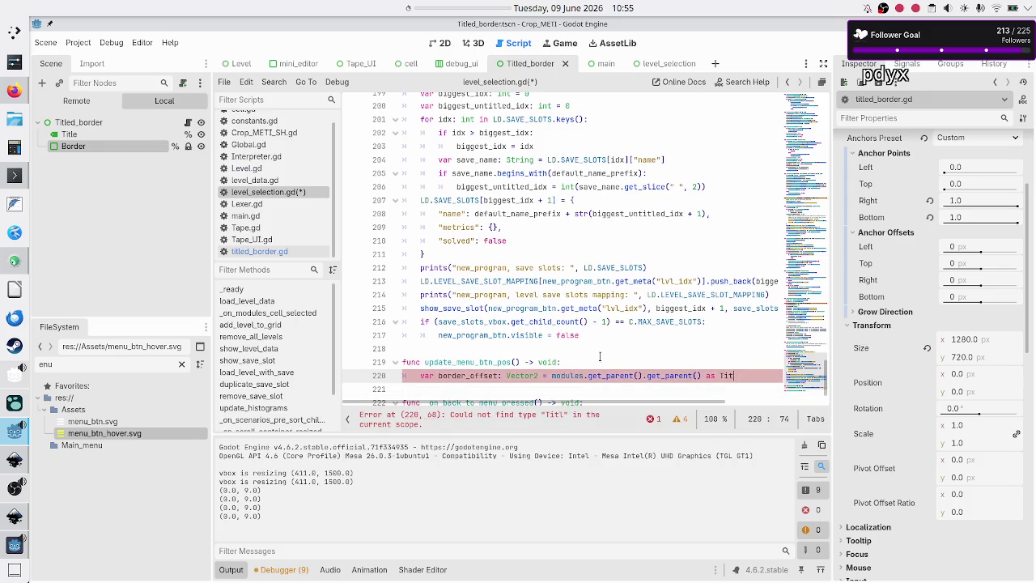
pyautogui.press('BackSpace')
pyautogui.press('BackSpace')
pyautogui.press('BackSpace')
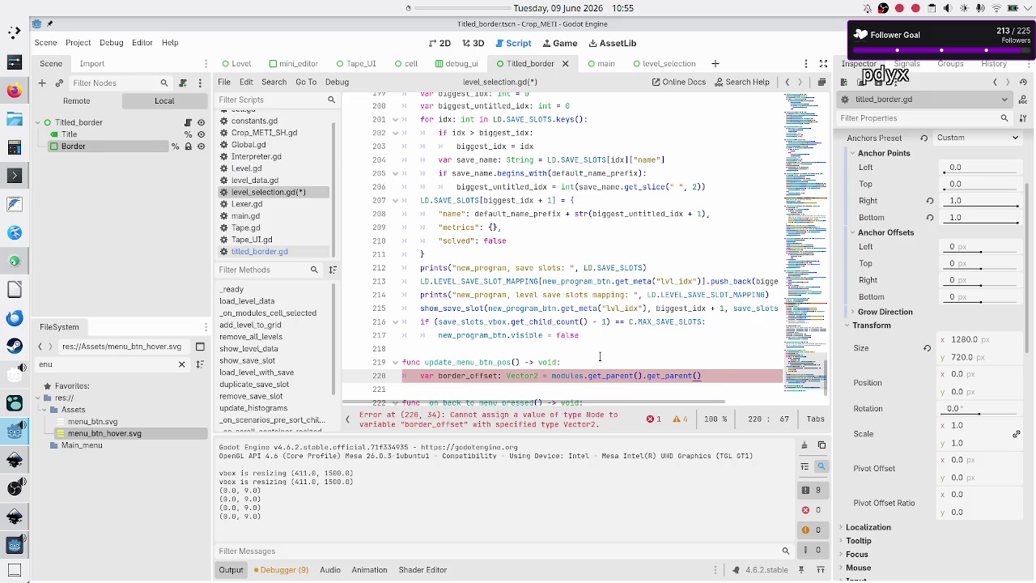
pyautogui.write('.get_border_pos(')
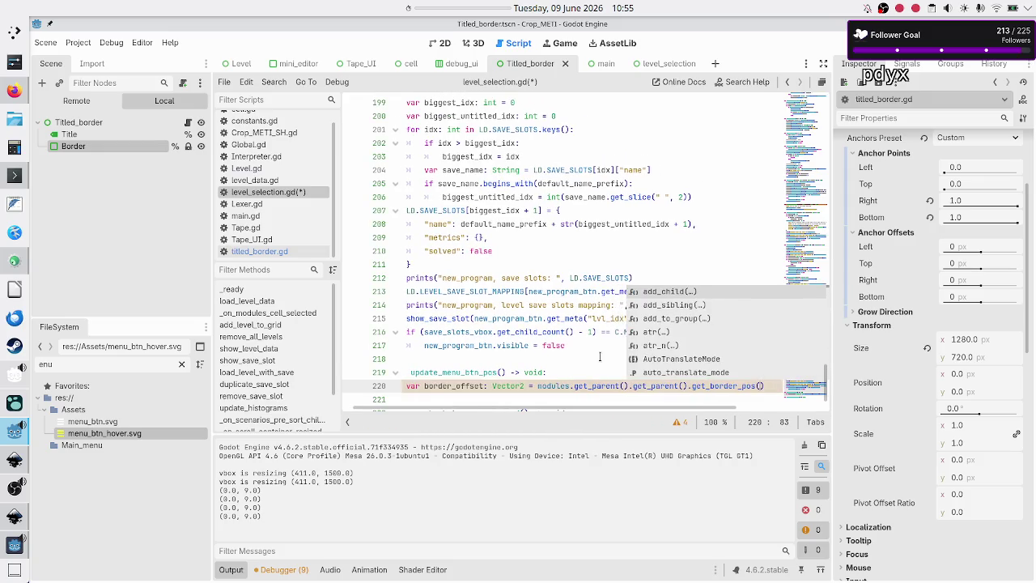
pyautogui.press('Return')
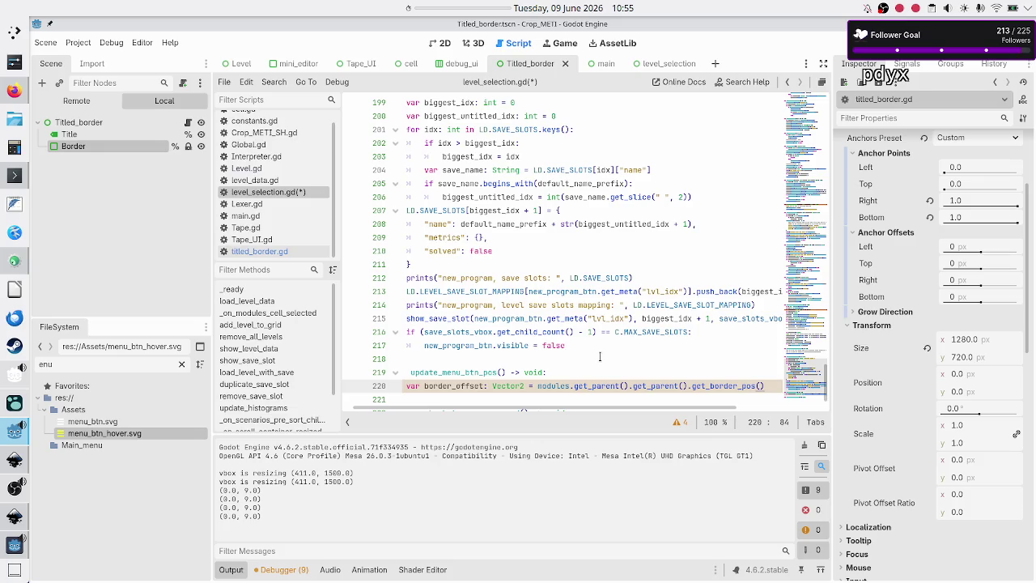
# - Step through the lines around 220 to confirm the script error is gone
pyautogui.press('Home')
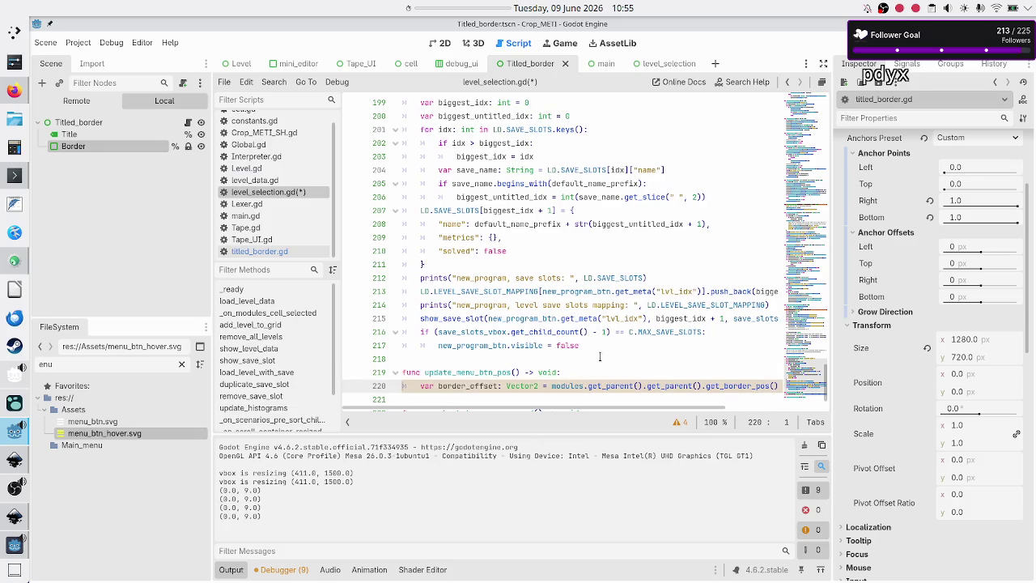
pyautogui.press('Down')
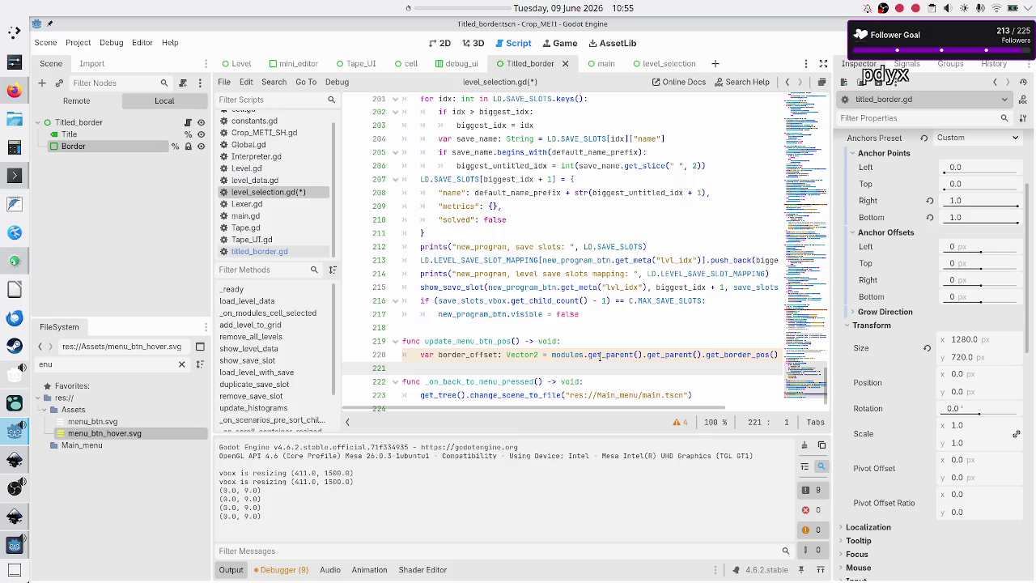
pyautogui.press('Up')
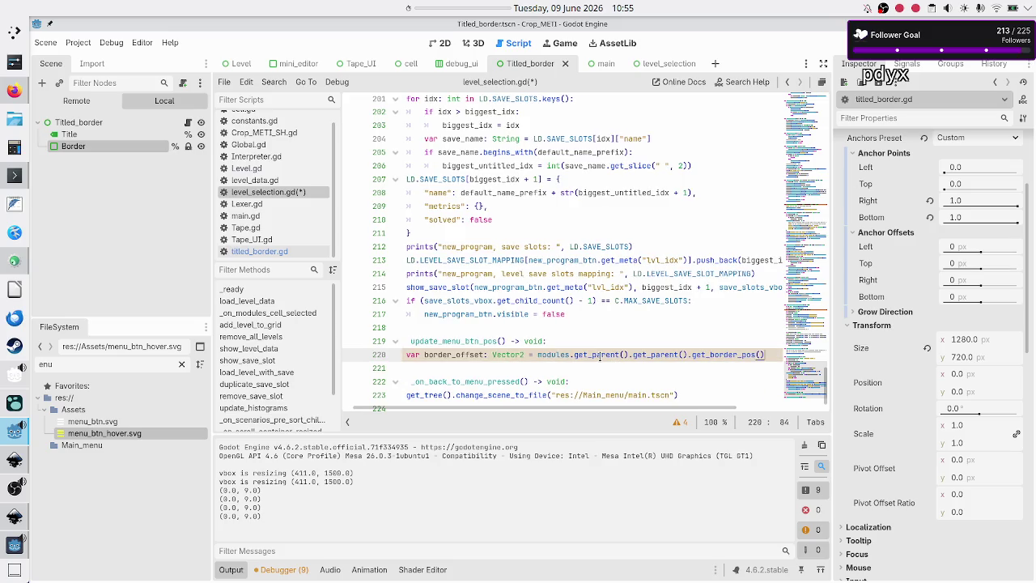
pyautogui.press('Down')
pyautogui.press('Down')
pyautogui.press('Up')
pyautogui.press('Up')
pyautogui.press('End')
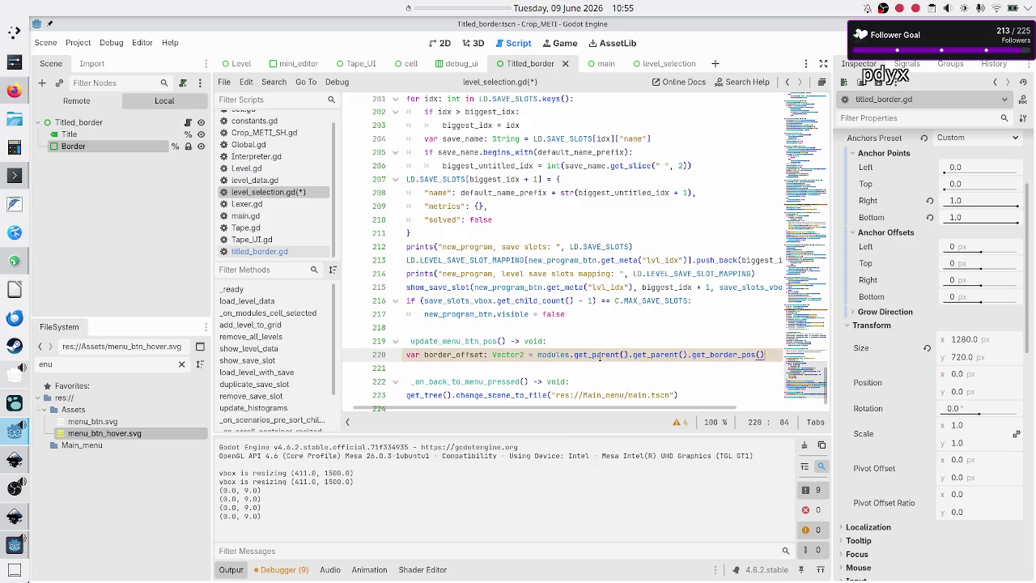